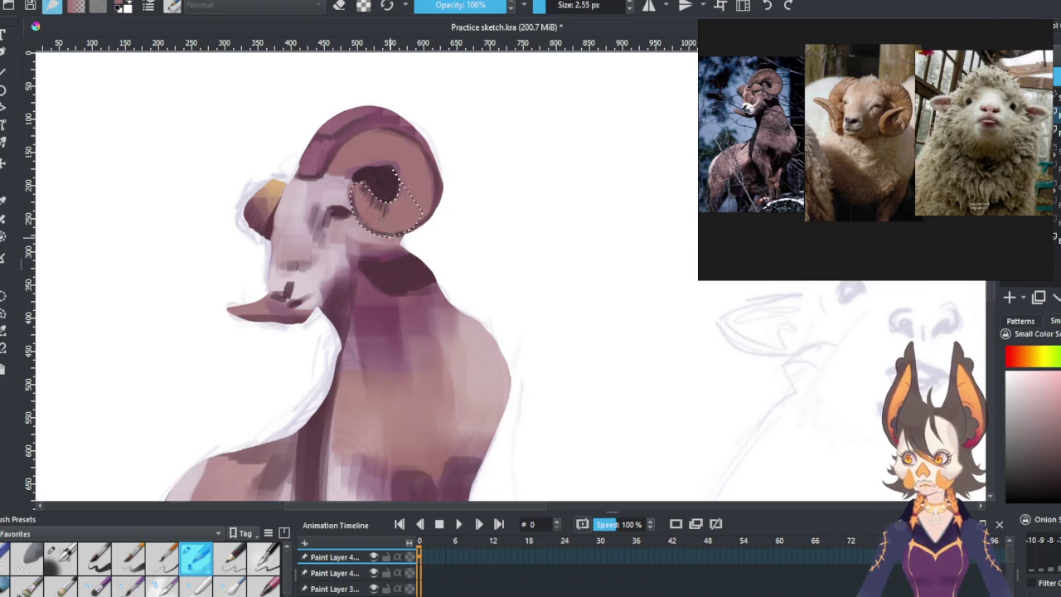
Darken the hollow inside the horn curl, deselect, then lasso the upper horn freehand.
{"action": "left_click_drag", "start_coordinate": [395, 183], "coordinate": [385, 177]}
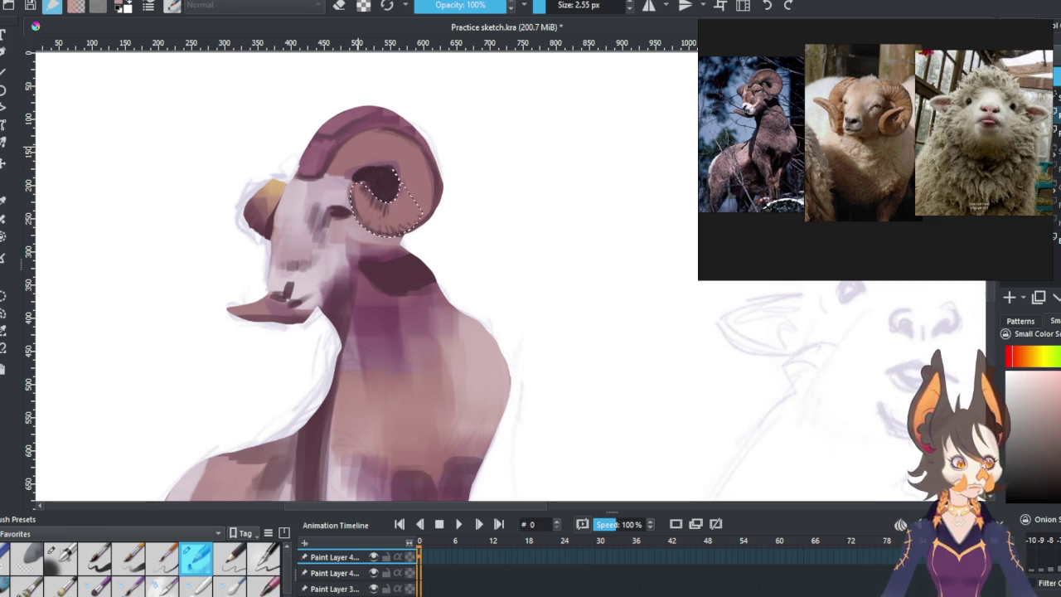
{"action": "left_click_drag", "start_coordinate": [378, 173], "coordinate": [377, 176]}
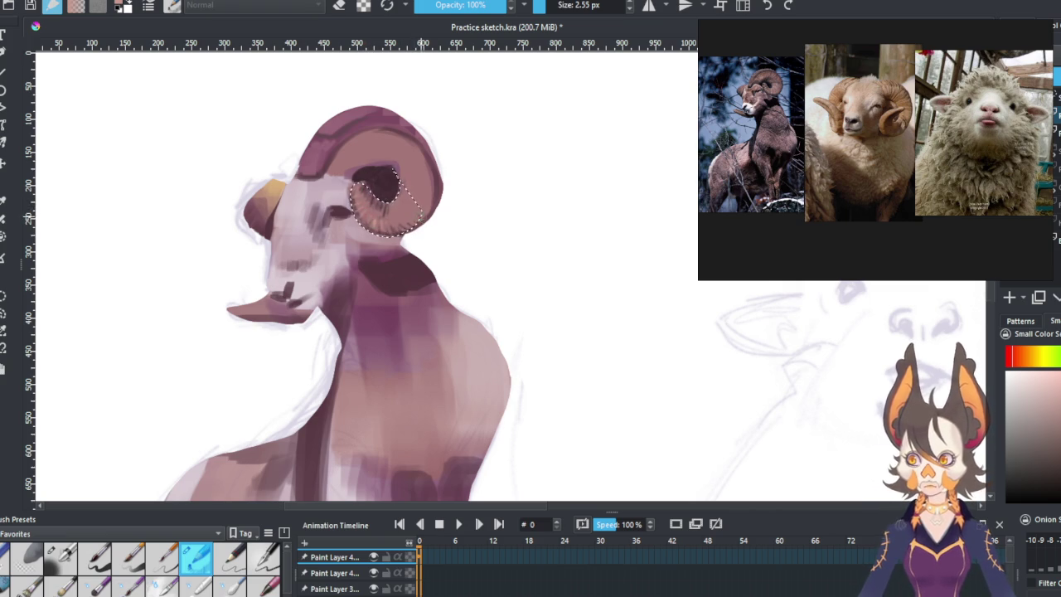
{"action": "key", "text": "ctrl+shift+a"}
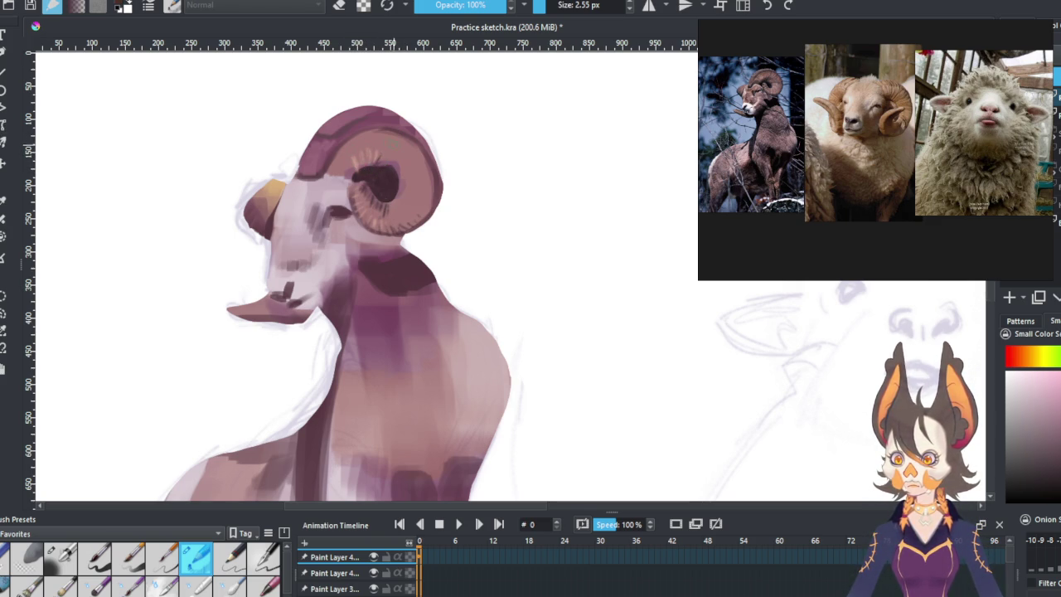
{"action": "left_click", "coordinate": [4, 313]}
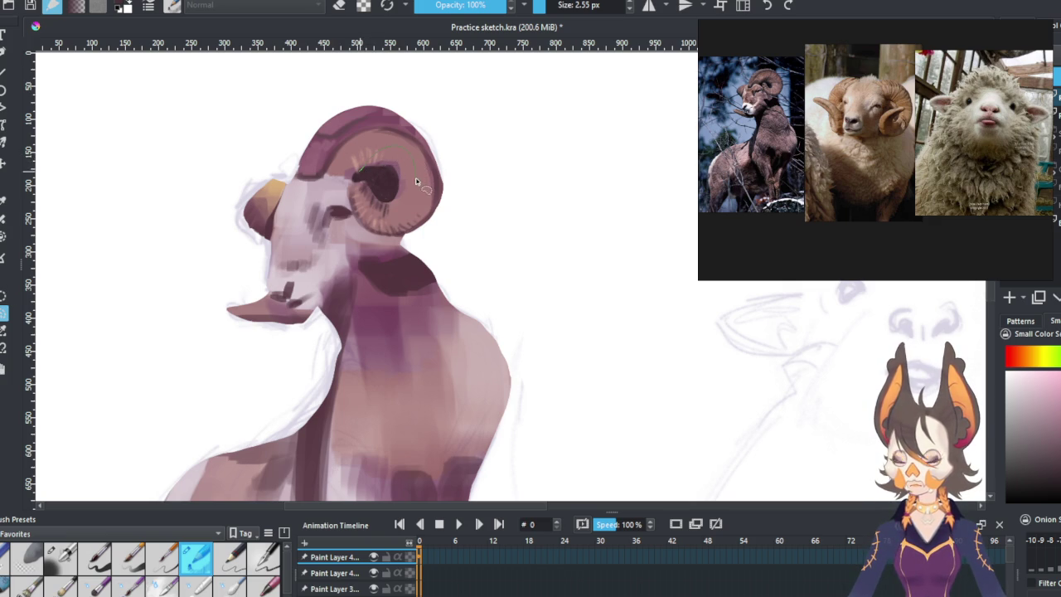
{"action": "left_click_drag", "start_coordinate": [414, 177], "coordinate": [363, 172]}
Add faint light ridge strokes inside the upper horn using a different brush preset.
{"action": "left_click", "coordinate": [61, 555]}
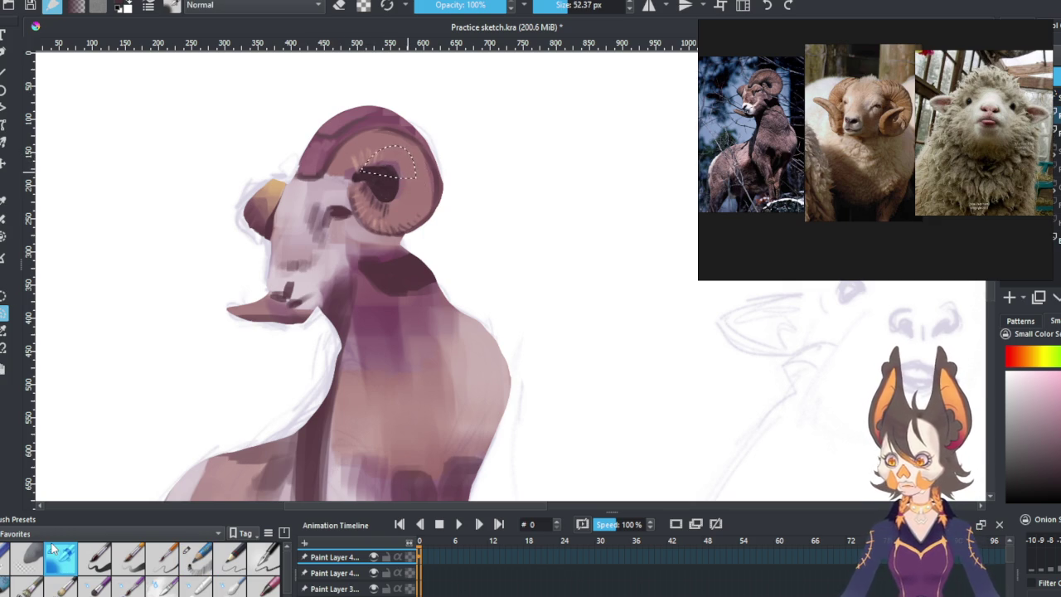
{"action": "left_click_drag", "start_coordinate": [389, 158], "coordinate": [351, 179]}
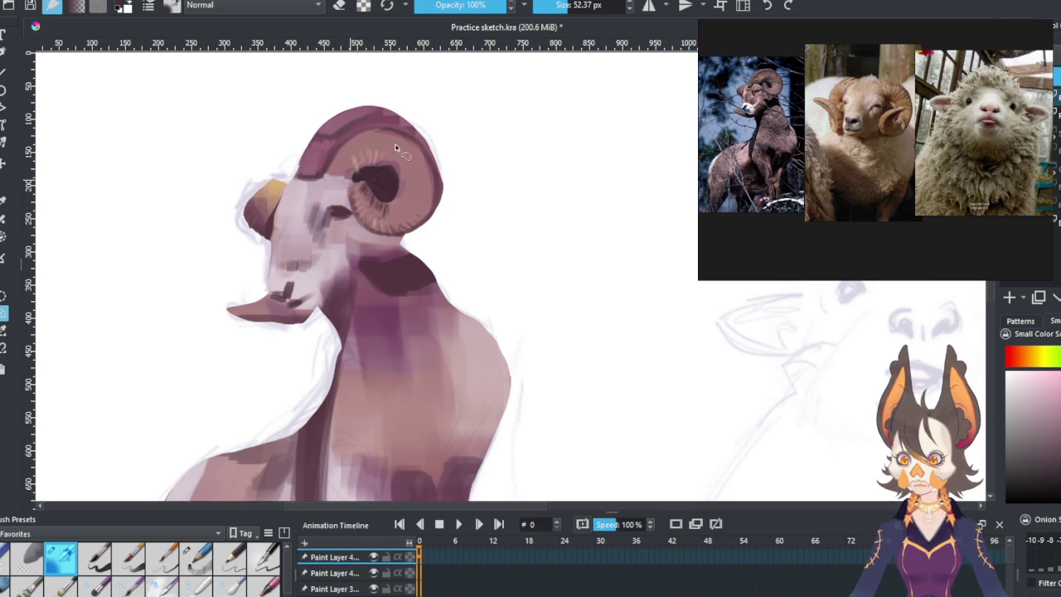
{"action": "left_click_drag", "start_coordinate": [405, 196], "coordinate": [355, 174]}
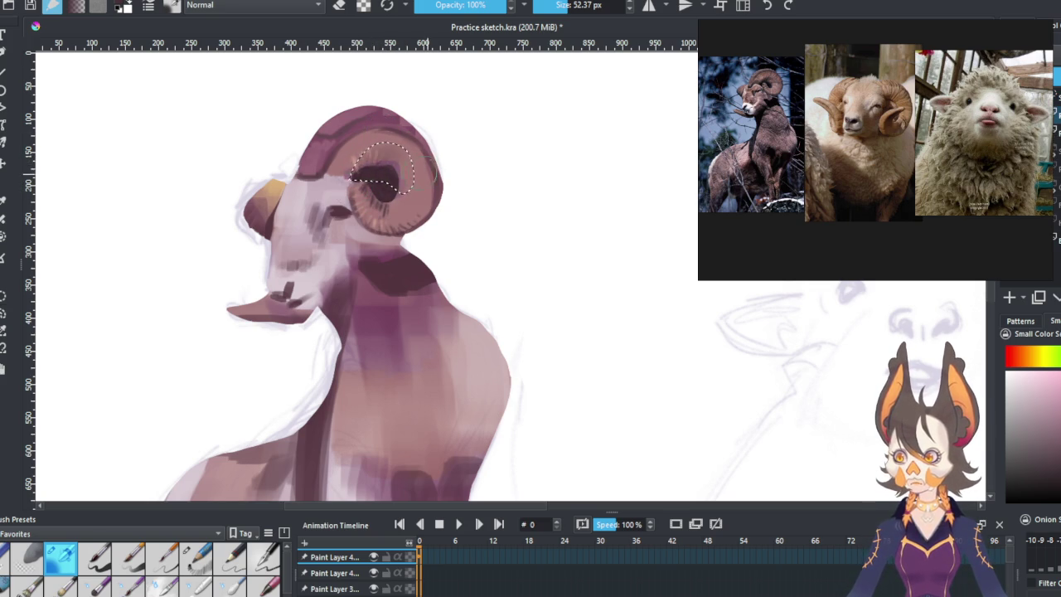
{"action": "key", "text": "ctrl+shift+a"}
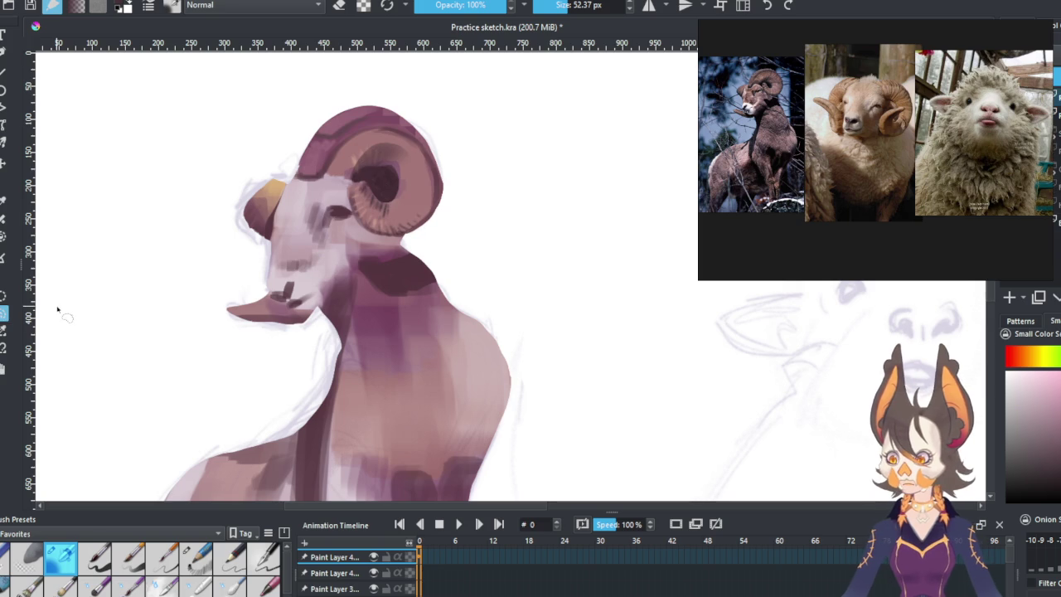
Sketch a dark line along the ram's throat.
{"action": "scroll", "coordinate": [249, 265], "scroll_direction": "down", "scroll_amount": 2}
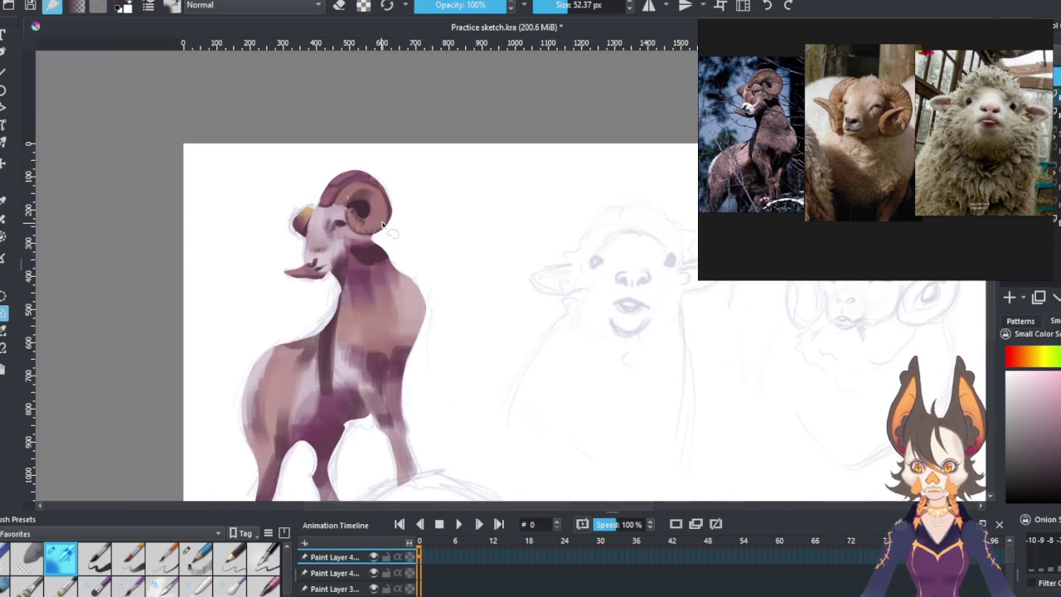
{"action": "scroll", "coordinate": [350, 297], "scroll_direction": "down", "scroll_amount": 1}
{"action": "scroll", "coordinate": [350, 297], "scroll_direction": "up", "scroll_amount": 1}
{"action": "scroll", "coordinate": [331, 227], "scroll_direction": "up", "scroll_amount": 1}
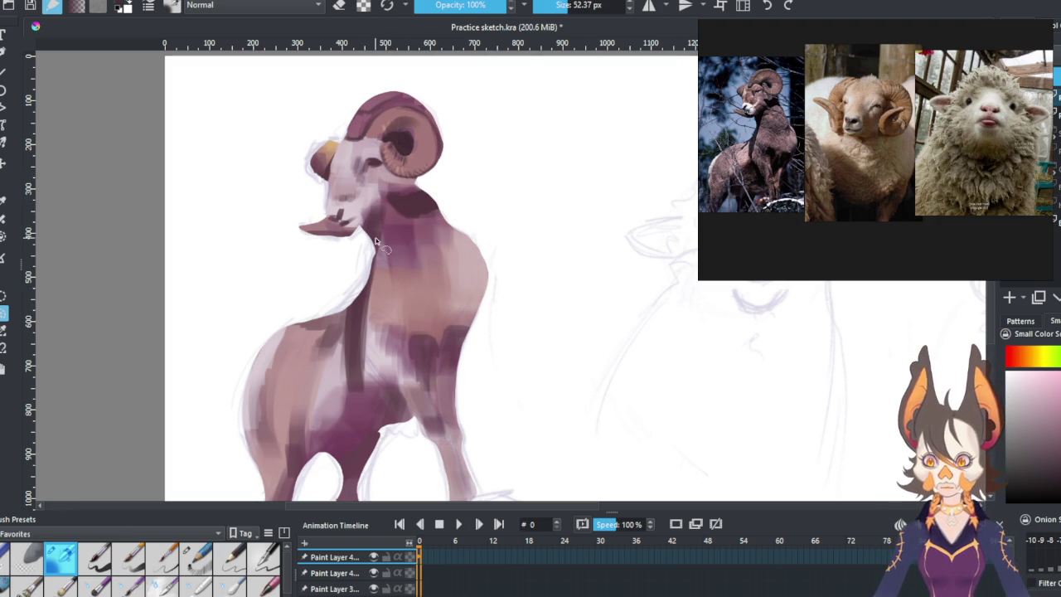
{"action": "left_click_drag", "start_coordinate": [364, 233], "coordinate": [382, 261]}
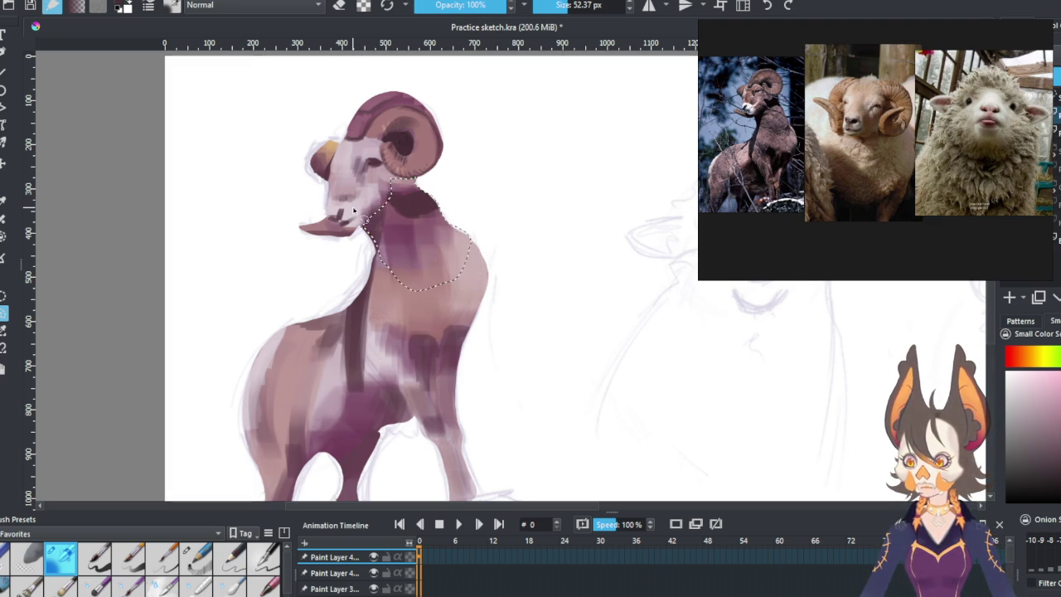
Lasso the ram's neck and set the brush to about 76 px.
{"action": "left_click_drag", "start_coordinate": [398, 193], "coordinate": [375, 249]}
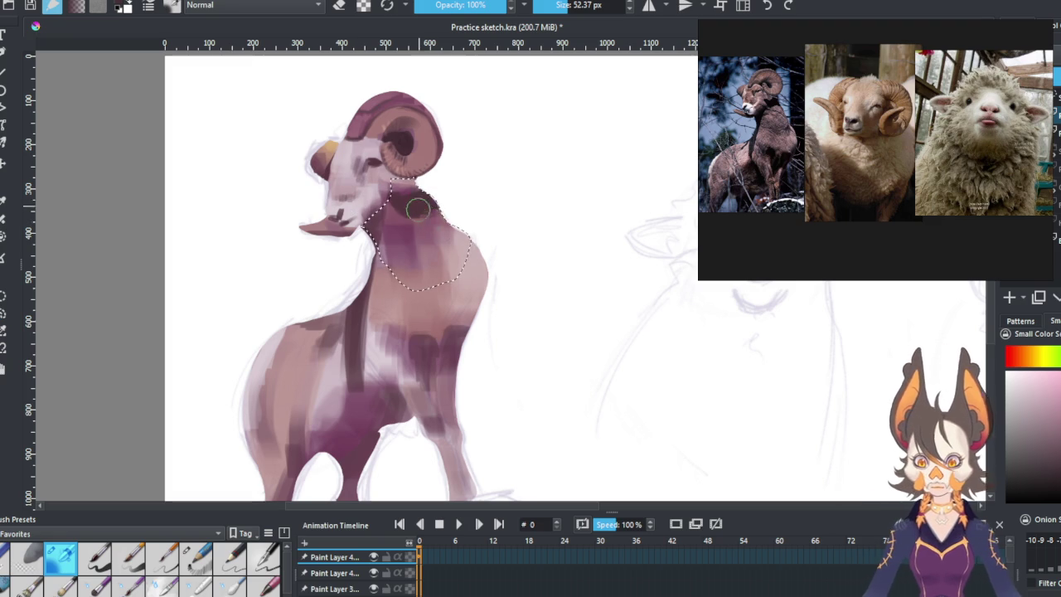
{"action": "key", "text": "slash"}
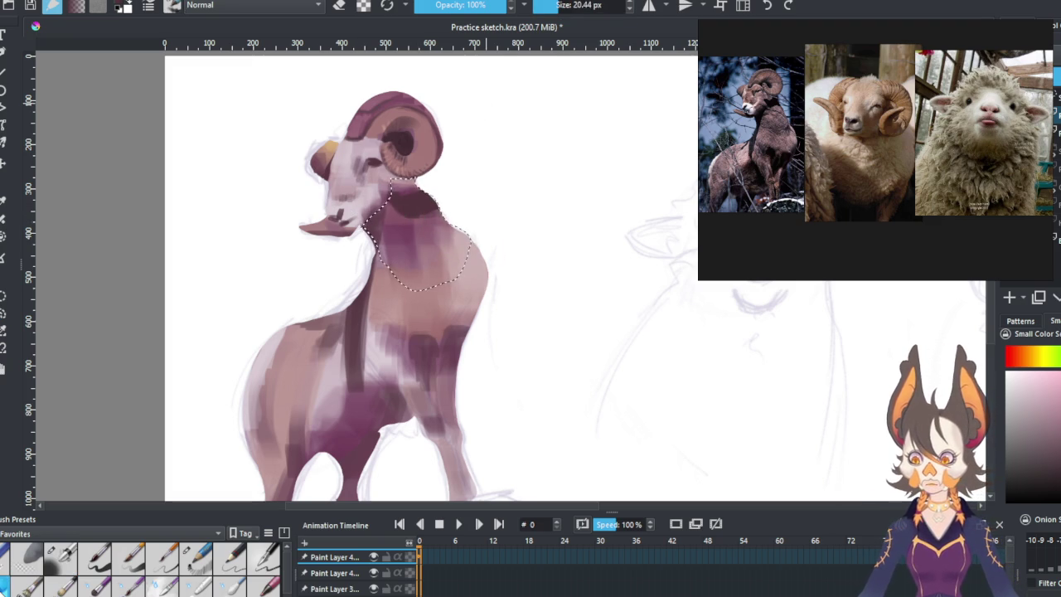
{"action": "left_click_drag", "start_coordinate": [389, 205], "coordinate": [413, 194]}
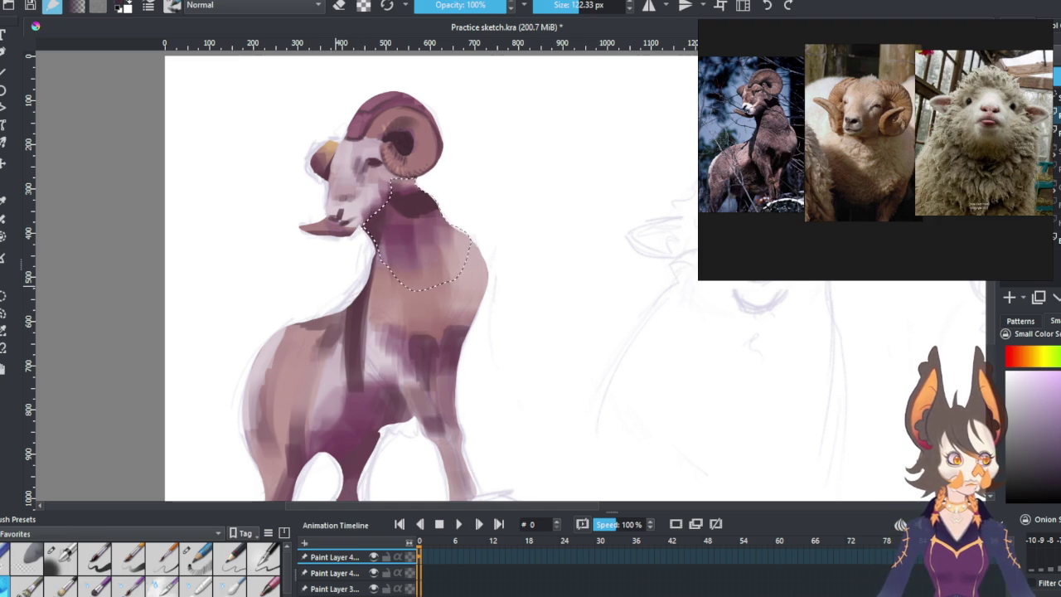
{"action": "left_click_drag", "start_coordinate": [579, 10], "coordinate": [572, 10]}
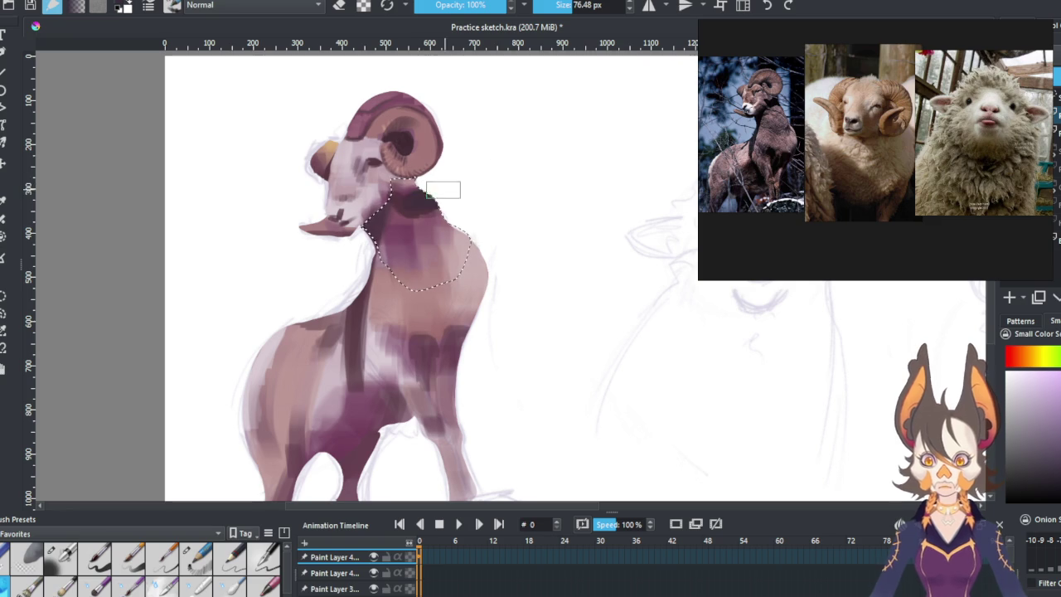
Paint the neck a warmer brown and lighten the upper neck with sampled pink.
{"action": "left_click", "coordinate": [407, 232], "text": "ctrl"}
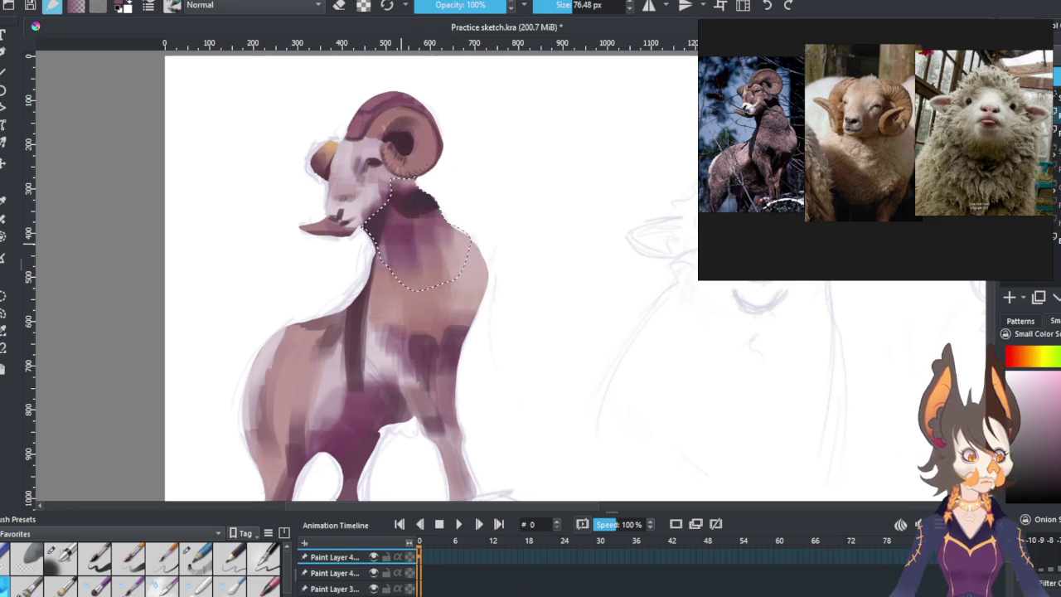
{"action": "left_click_drag", "start_coordinate": [1030, 362], "coordinate": [1020, 362]}
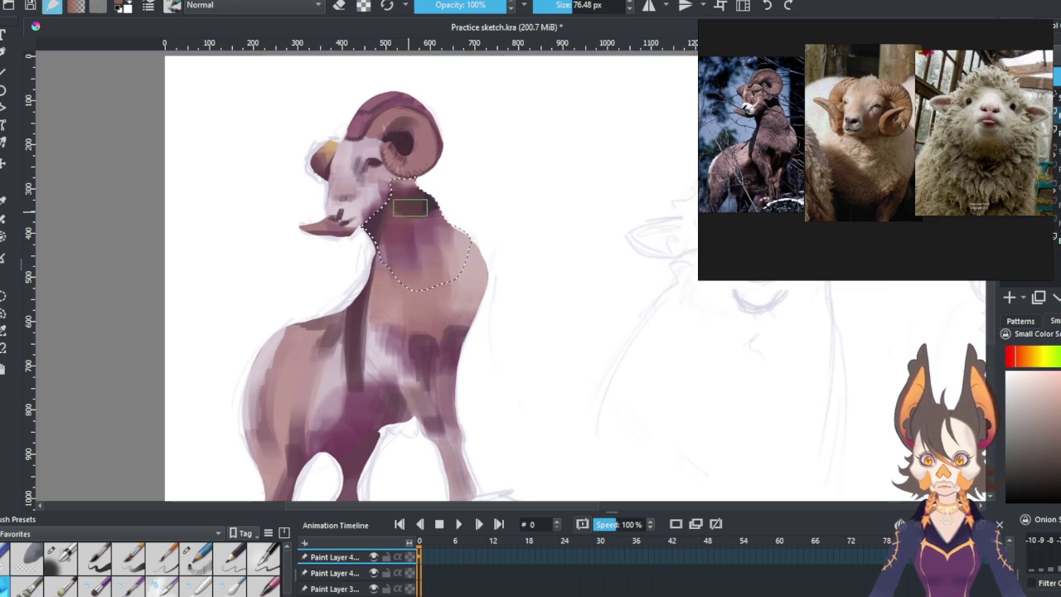
{"action": "left_click_drag", "start_coordinate": [410, 261], "coordinate": [452, 227]}
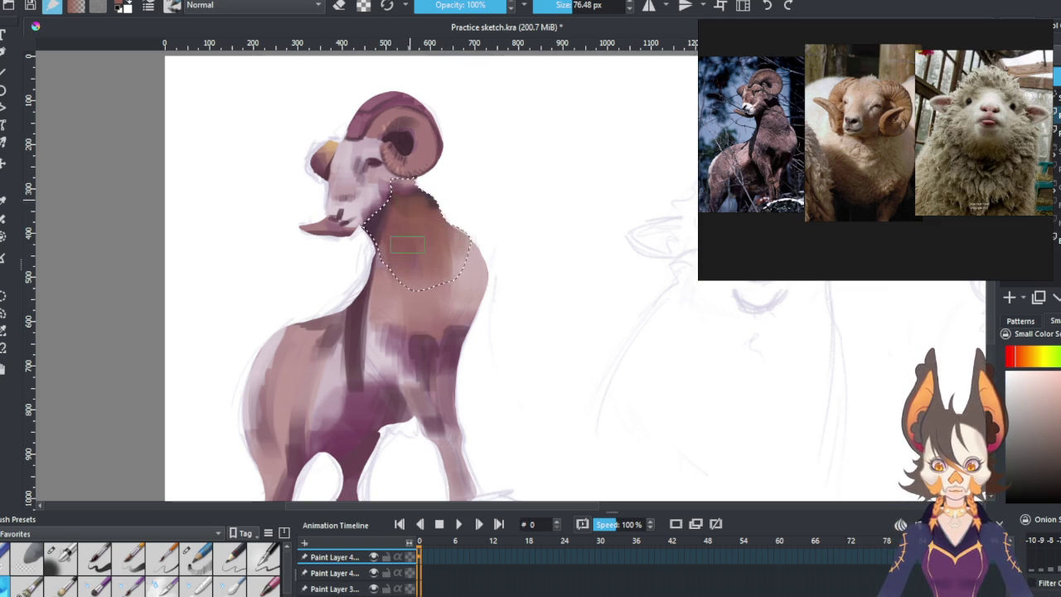
{"action": "left_click", "coordinate": [353, 422], "text": "ctrl"}
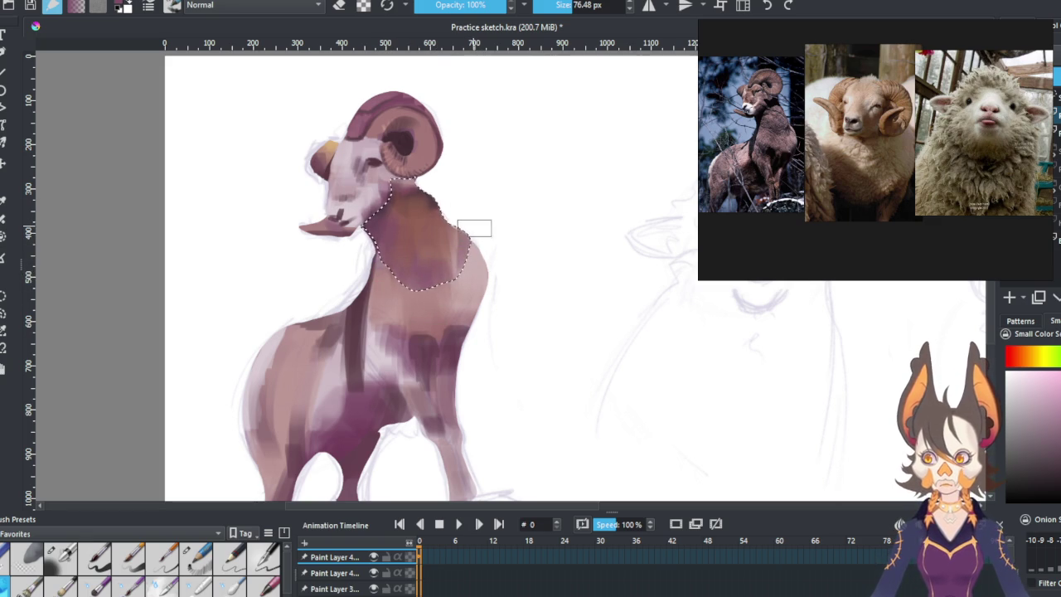
{"action": "left_click", "coordinate": [485, 272], "text": "ctrl"}
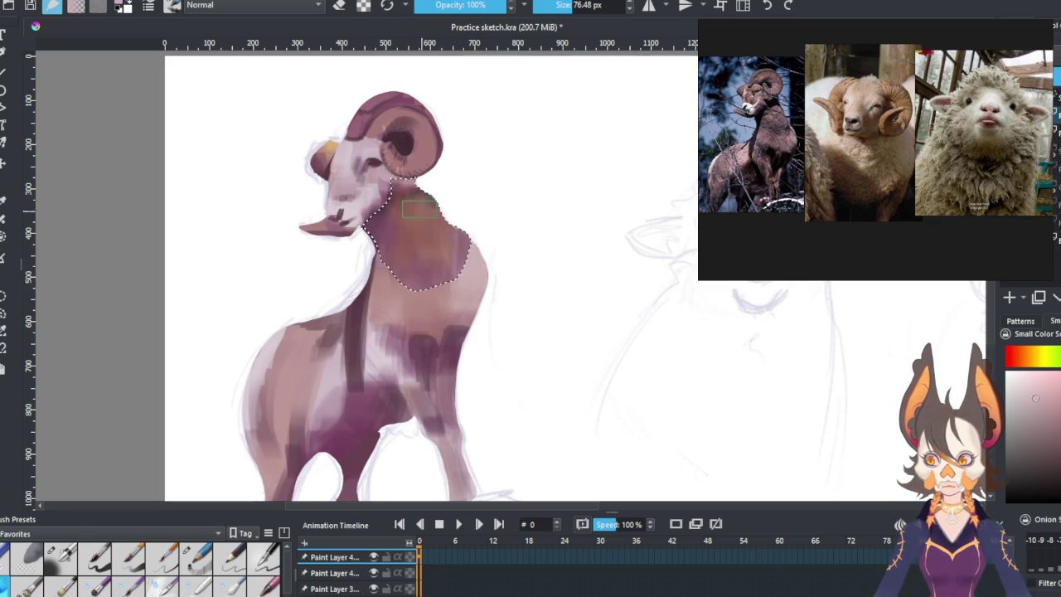
{"action": "left_click_drag", "start_coordinate": [421, 199], "coordinate": [425, 218]}
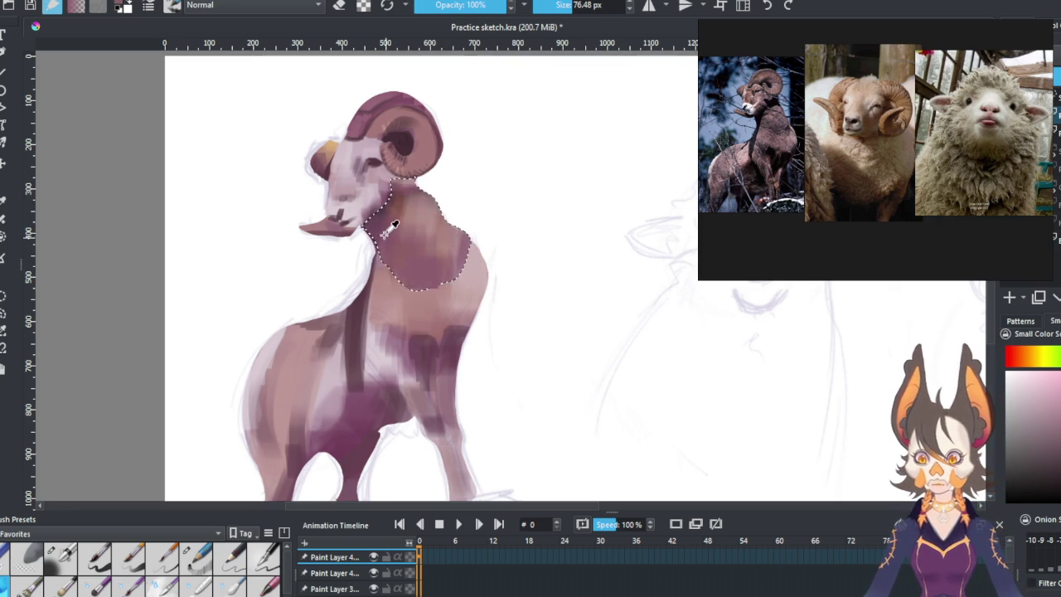
Deepen the neck with darker purple using a 50 px brush, then release the selection.
{"action": "key", "text": "bracketleft"}
{"action": "key", "text": "bracketleft"}
{"action": "key", "text": "bracketleft"}
{"action": "key", "text": "bracketleft"}
{"action": "key", "text": "bracketleft"}
{"action": "key", "text": "bracketleft"}
{"action": "key", "text": "bracketleft"}
{"action": "left_click", "coordinate": [197, 586]}
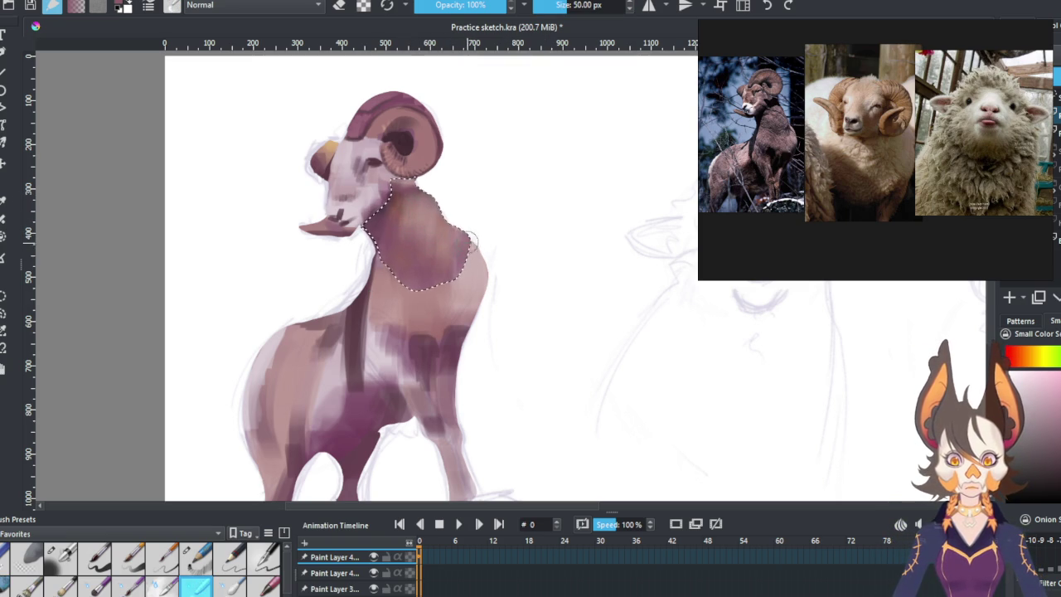
{"action": "mouse_move", "coordinate": [478, 246]}
{"action": "left_mouse_down"}
{"action": "mouse_move", "coordinate": [422, 212]}
{"action": "mouse_move", "coordinate": [443, 236]}
{"action": "left_mouse_up"}
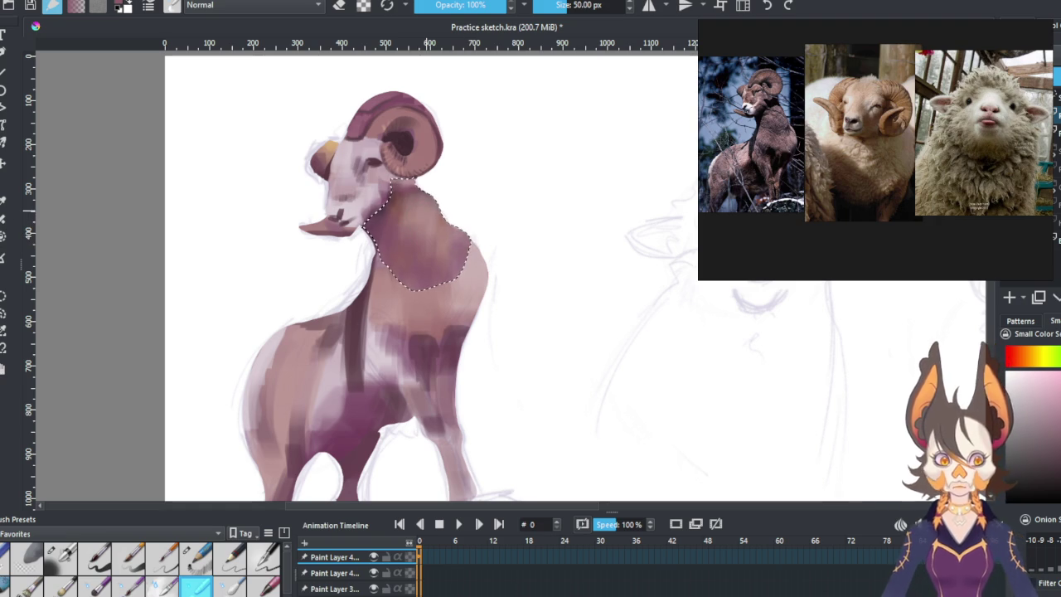
{"action": "left_click", "coordinate": [2, 314]}
Deselect the neck and fill out the right edge of the ram's chest with smoother shading.
{"action": "left_click", "coordinate": [80, 305]}
{"action": "scroll", "coordinate": [369, 253], "scroll_direction": "down", "scroll_amount": 1}
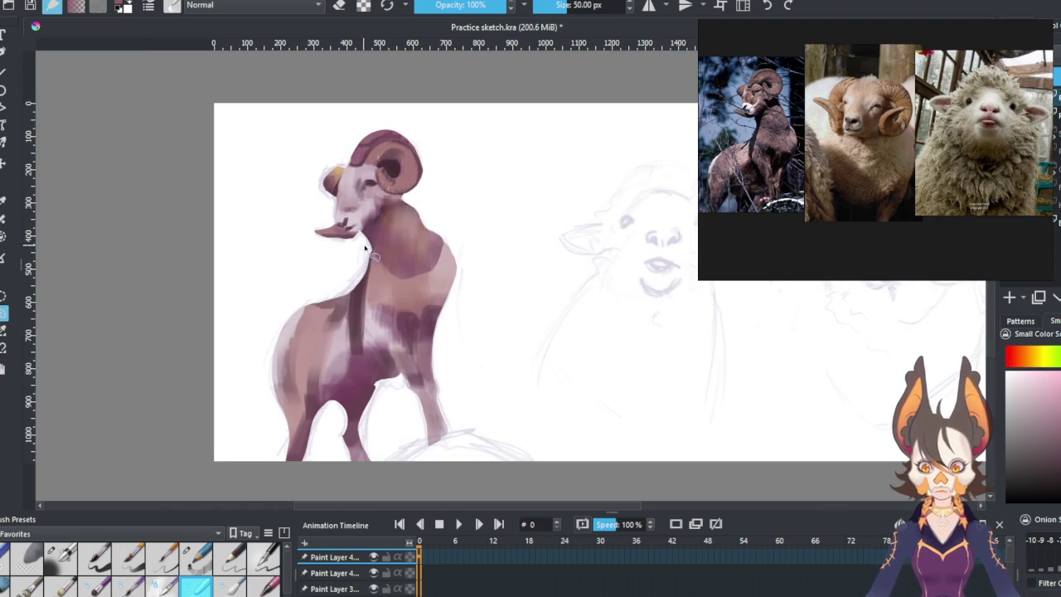
{"action": "scroll", "coordinate": [301, 332], "scroll_direction": "up", "scroll_amount": 1}
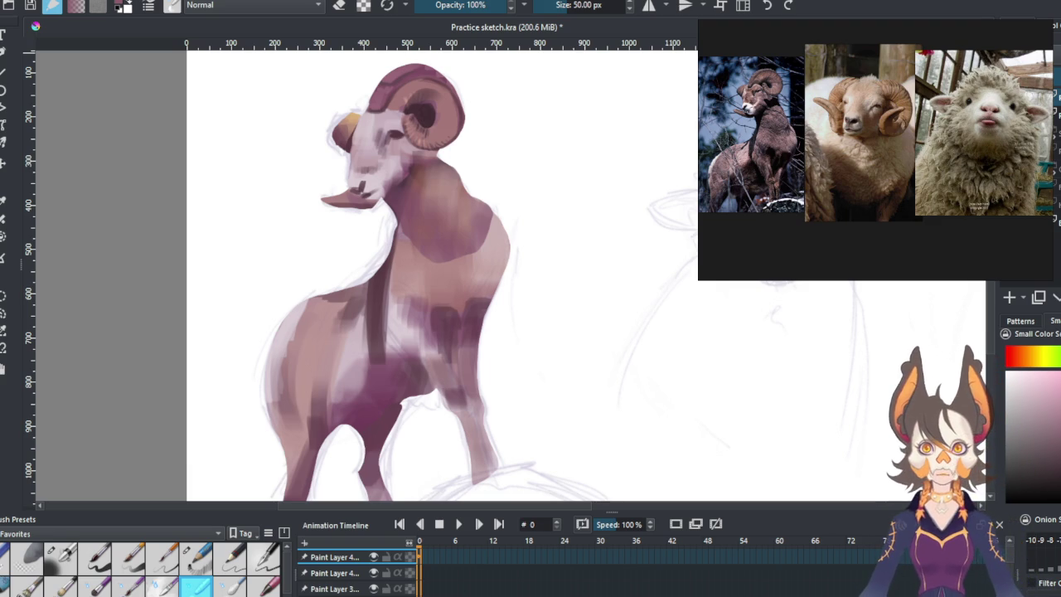
{"action": "left_click", "coordinate": [488, 251]}
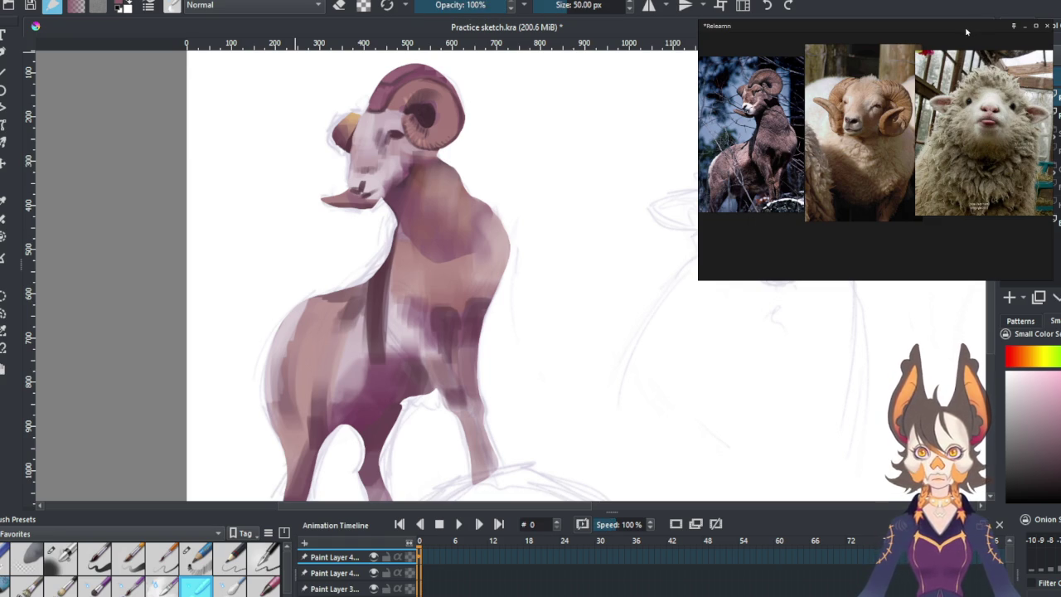
{"action": "left_click", "coordinate": [434, 276]}
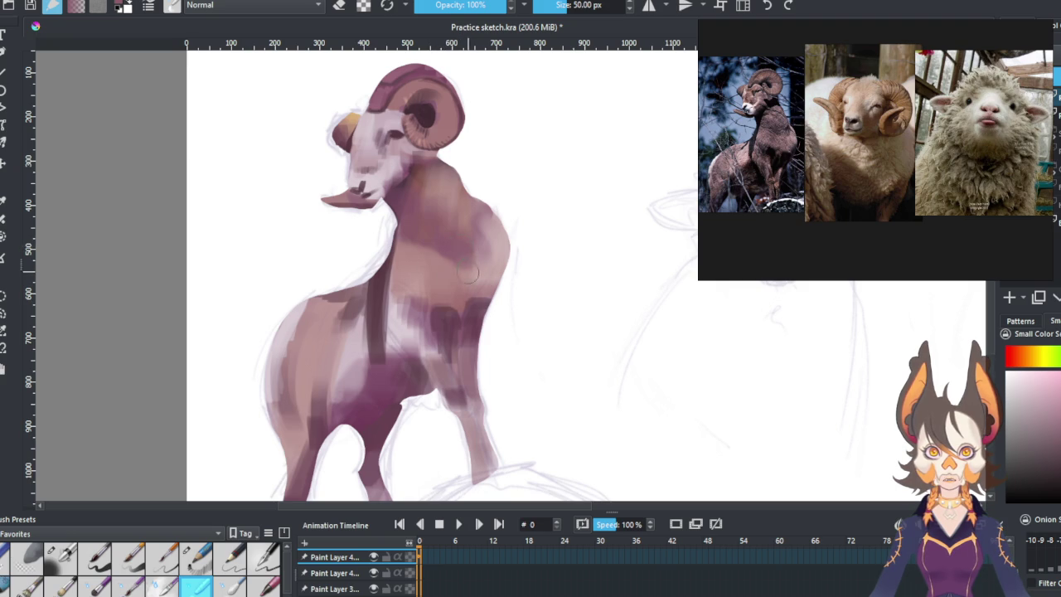
{"action": "left_click_drag", "start_coordinate": [490, 249], "coordinate": [481, 251]}
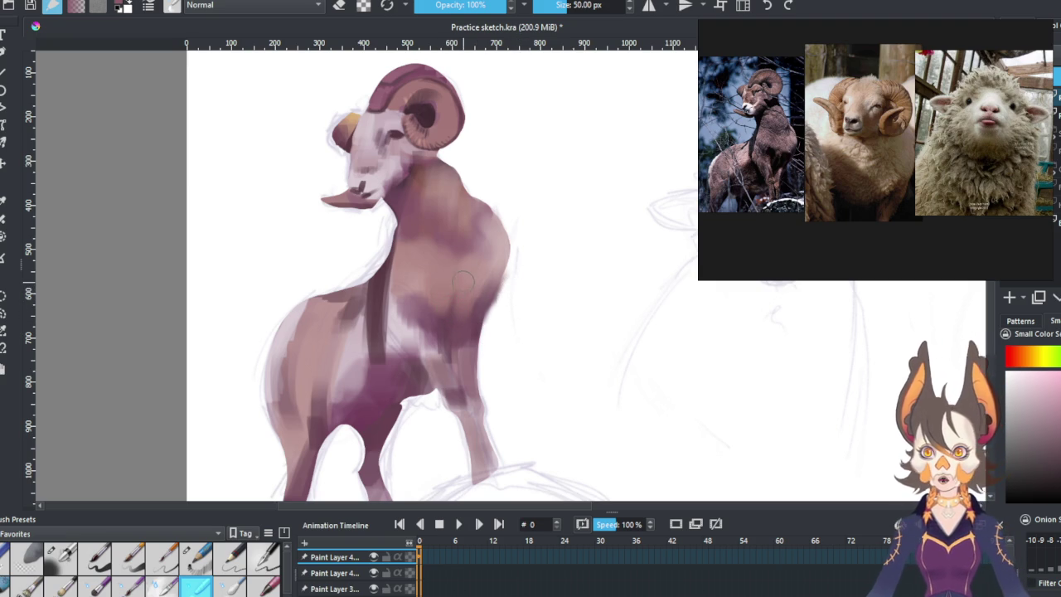
Darken the mauve shading on the ram's chest and front leg.
{"action": "left_click_drag", "start_coordinate": [448, 309], "coordinate": [450, 294]}
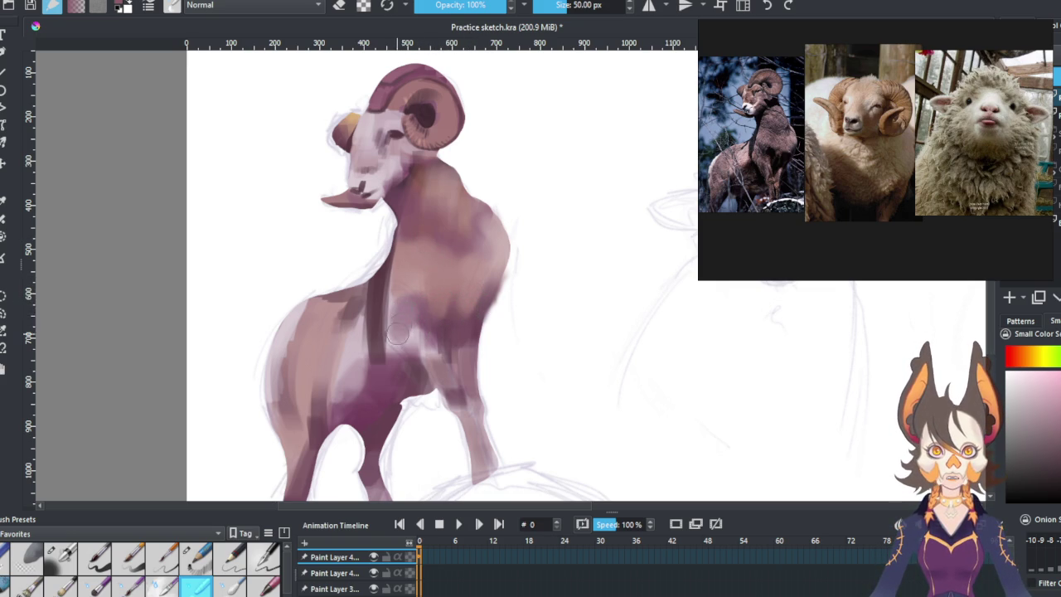
{"action": "mouse_move", "coordinate": [412, 312]}
{"action": "left_mouse_down"}
{"action": "mouse_move", "coordinate": [410, 339]}
{"action": "mouse_move", "coordinate": [430, 348]}
{"action": "mouse_move", "coordinate": [400, 339]}
{"action": "mouse_move", "coordinate": [415, 355]}
{"action": "left_mouse_up"}
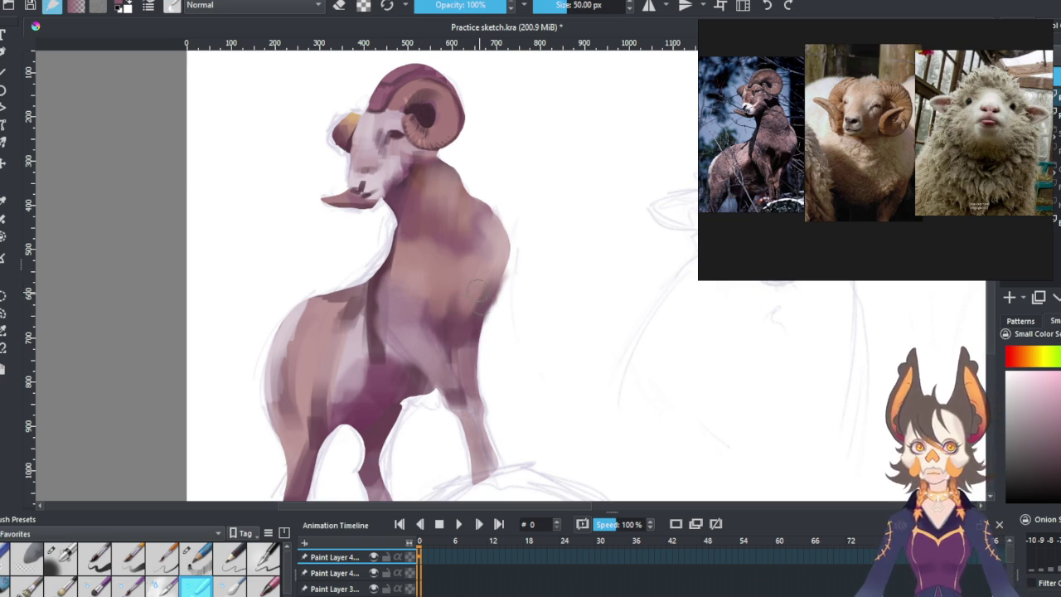
{"action": "mouse_move", "coordinate": [516, 322]}
{"action": "left_mouse_down"}
{"action": "mouse_move", "coordinate": [537, 324]}
{"action": "mouse_move", "coordinate": [528, 307]}
{"action": "left_mouse_up"}
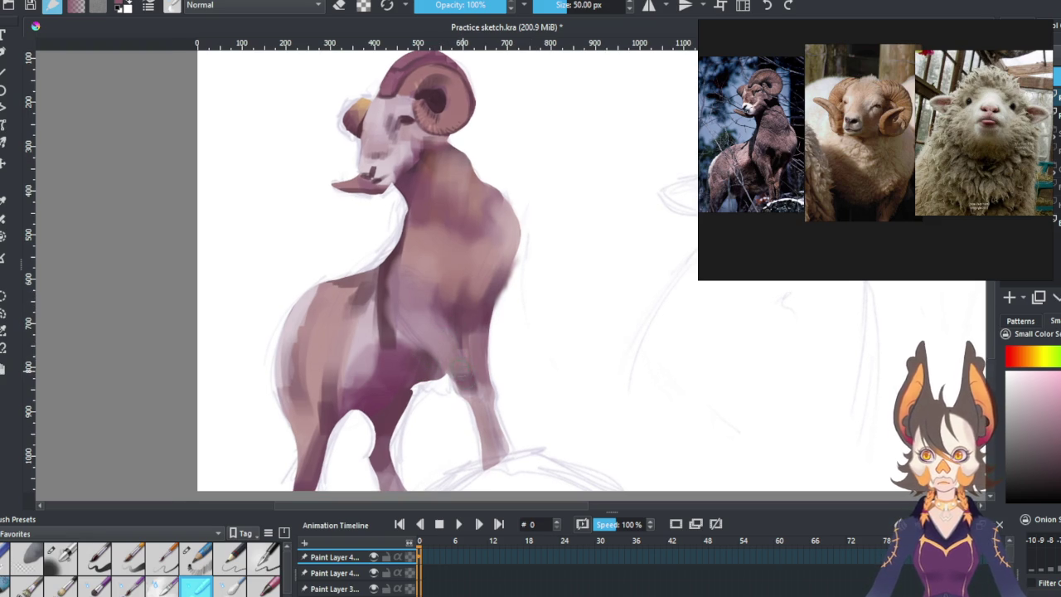
{"action": "mouse_move", "coordinate": [466, 392]}
{"action": "left_mouse_down"}
{"action": "mouse_move", "coordinate": [479, 404]}
{"action": "mouse_move", "coordinate": [433, 357]}
{"action": "mouse_move", "coordinate": [435, 344]}
{"action": "mouse_move", "coordinate": [455, 374]}
{"action": "mouse_move", "coordinate": [481, 383]}
{"action": "mouse_move", "coordinate": [456, 373]}
{"action": "mouse_move", "coordinate": [419, 403]}
{"action": "mouse_move", "coordinate": [408, 391]}
{"action": "mouse_move", "coordinate": [416, 345]}
{"action": "mouse_move", "coordinate": [409, 369]}
{"action": "mouse_move", "coordinate": [410, 344]}
{"action": "mouse_move", "coordinate": [395, 341]}
{"action": "mouse_move", "coordinate": [424, 350]}
{"action": "mouse_move", "coordinate": [399, 362]}
{"action": "mouse_move", "coordinate": [412, 328]}
{"action": "mouse_move", "coordinate": [402, 314]}
{"action": "mouse_move", "coordinate": [416, 292]}
{"action": "mouse_move", "coordinate": [383, 367]}
{"action": "mouse_move", "coordinate": [382, 298]}
{"action": "left_mouse_up"}
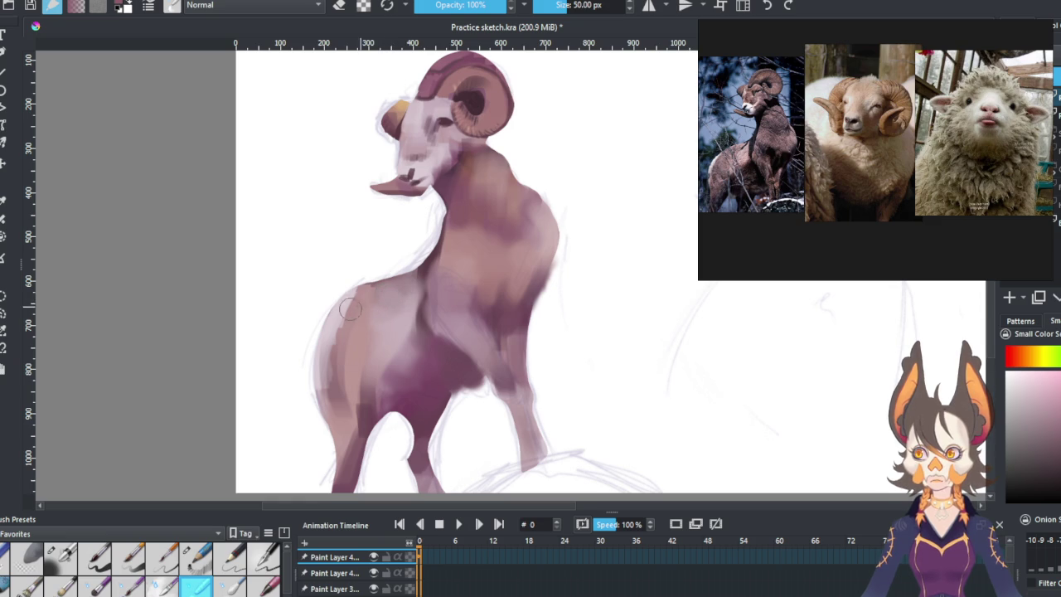
Rework and blend more mauve across the chest's left edge.
{"action": "mouse_move", "coordinate": [346, 311]}
{"action": "left_mouse_down"}
{"action": "mouse_move", "coordinate": [365, 306]}
{"action": "mouse_move", "coordinate": [338, 340]}
{"action": "mouse_move", "coordinate": [351, 342]}
{"action": "mouse_move", "coordinate": [355, 375]}
{"action": "mouse_move", "coordinate": [330, 411]}
{"action": "left_mouse_up"}
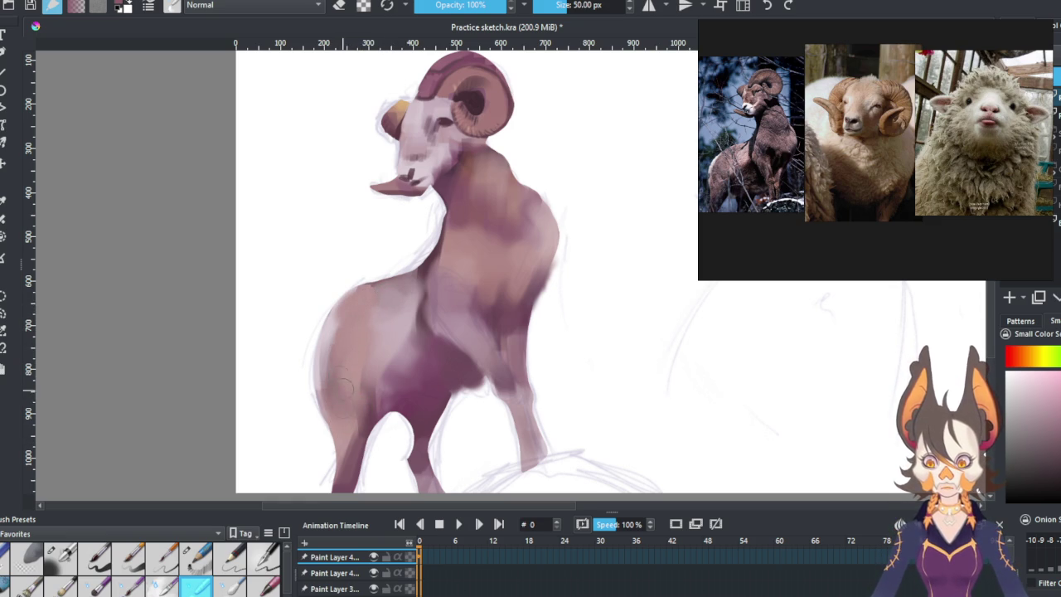
{"action": "left_click_drag", "start_coordinate": [336, 348], "coordinate": [340, 311]}
{"action": "left_click_drag", "start_coordinate": [319, 386], "coordinate": [328, 347]}
{"action": "mouse_move", "coordinate": [323, 411]}
{"action": "left_mouse_down"}
{"action": "mouse_move", "coordinate": [340, 319]}
{"action": "mouse_move", "coordinate": [398, 282]}
{"action": "left_mouse_up"}
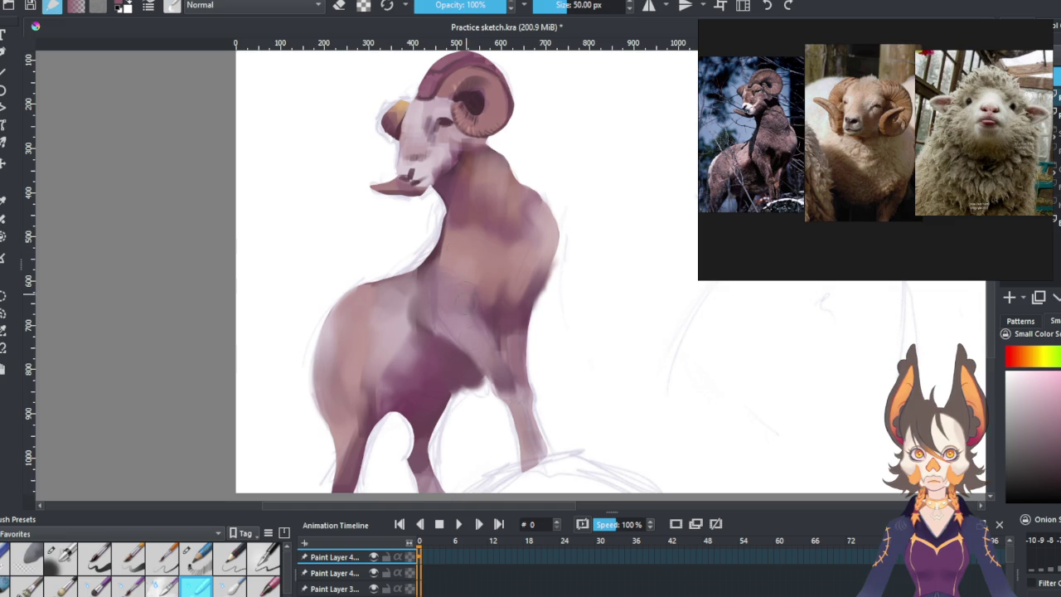
{"action": "left_click_drag", "start_coordinate": [468, 292], "coordinate": [507, 211]}
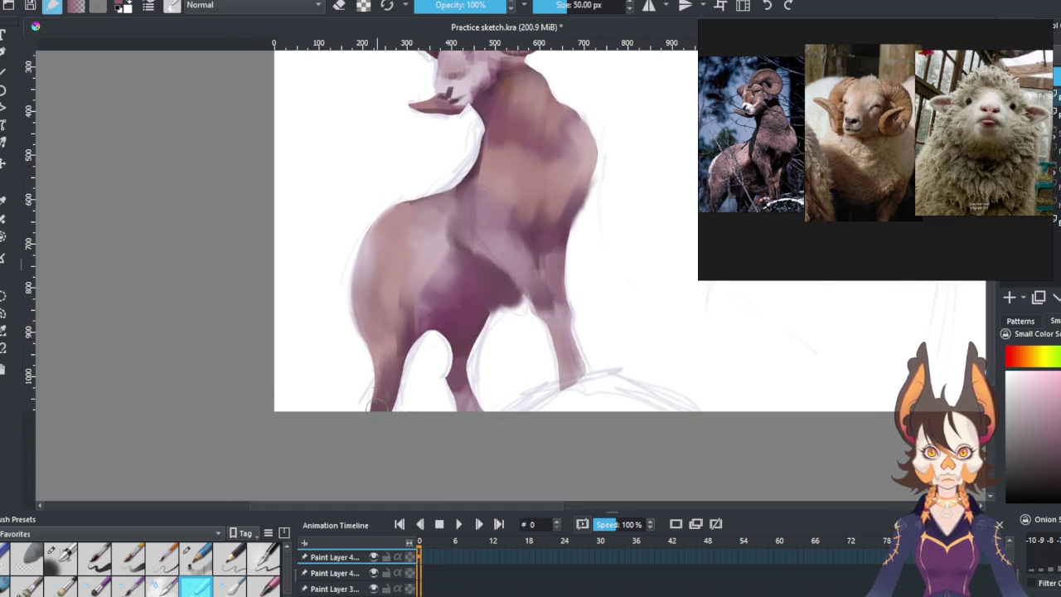
{"action": "left_click_drag", "start_coordinate": [514, 296], "coordinate": [483, 402]}
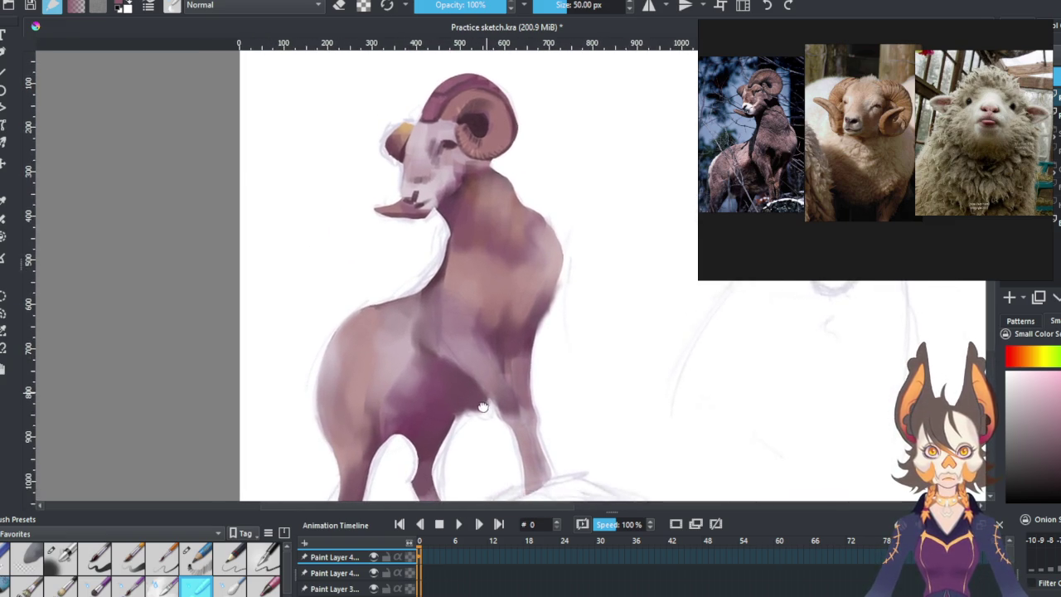
Undo recent body strokes, select the second paint layer, and add a Mask Layer on top.
{"action": "key", "text": "ctrl+z"}
{"action": "key", "text": "ctrl+z"}
{"action": "key", "text": "ctrl+z"}
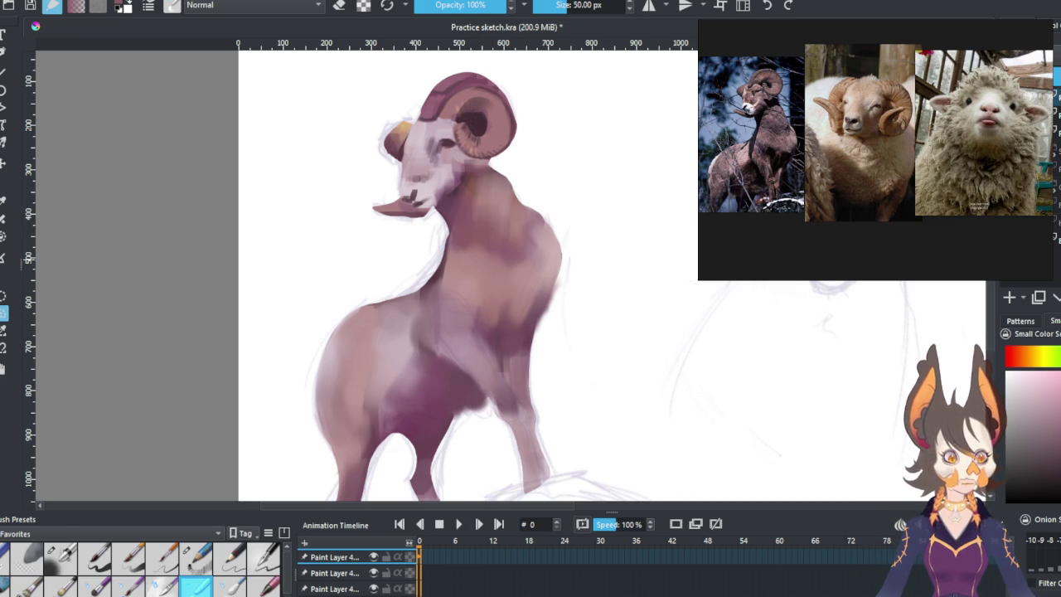
{"action": "key", "text": "Page_Down"}
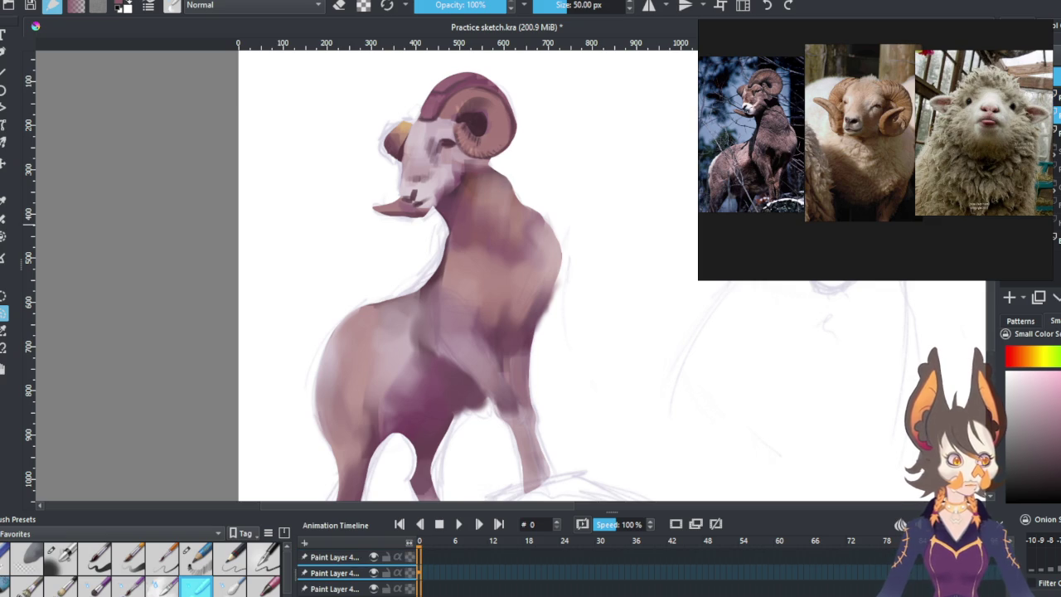
{"action": "key", "text": "Page_Up"}
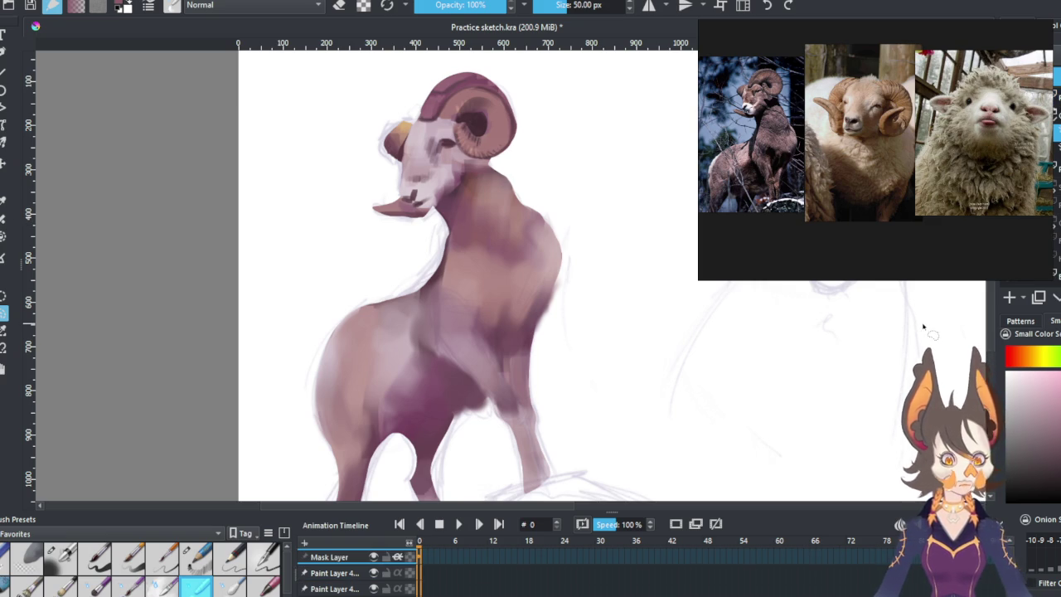
{"action": "scroll", "coordinate": [489, 191], "scroll_direction": "up", "scroll_amount": 1}
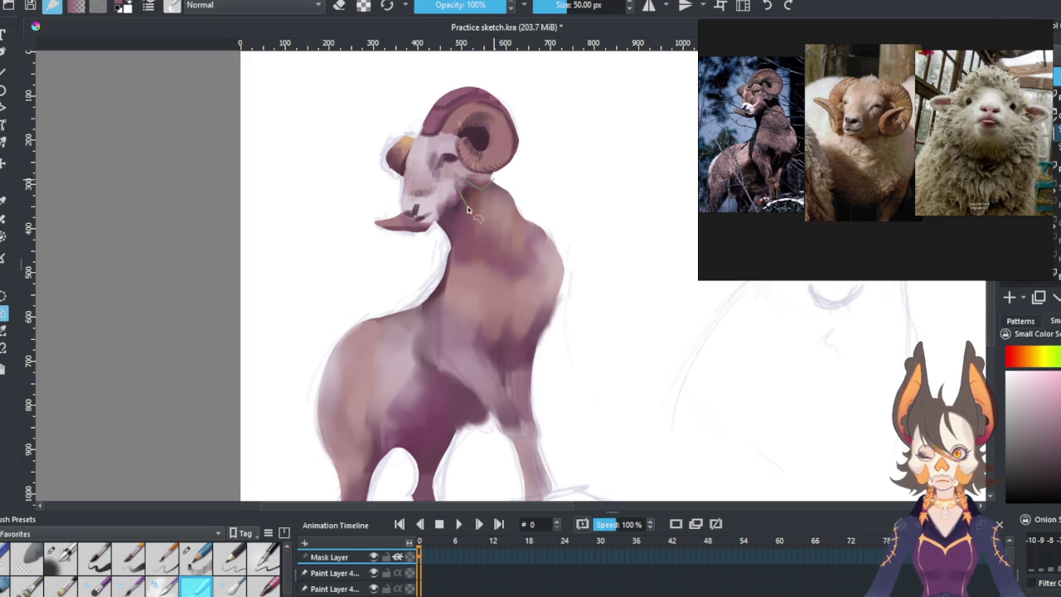
Outline the ram's neck and chest with a closed freehand selection.
{"action": "left_click_drag", "start_coordinate": [519, 197], "coordinate": [521, 179]}
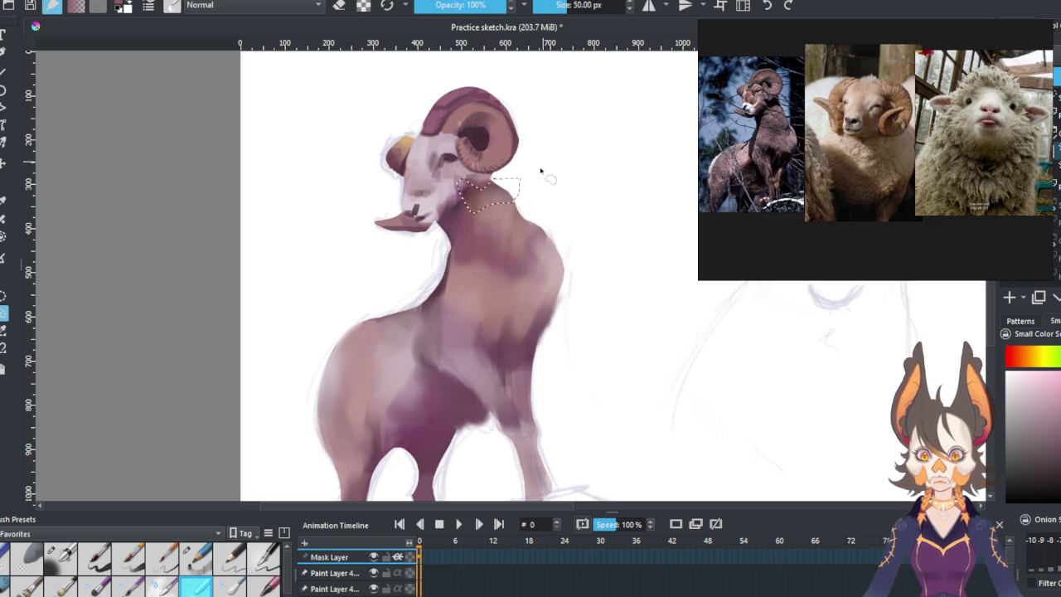
{"action": "left_click_drag", "start_coordinate": [466, 222], "coordinate": [488, 184]}
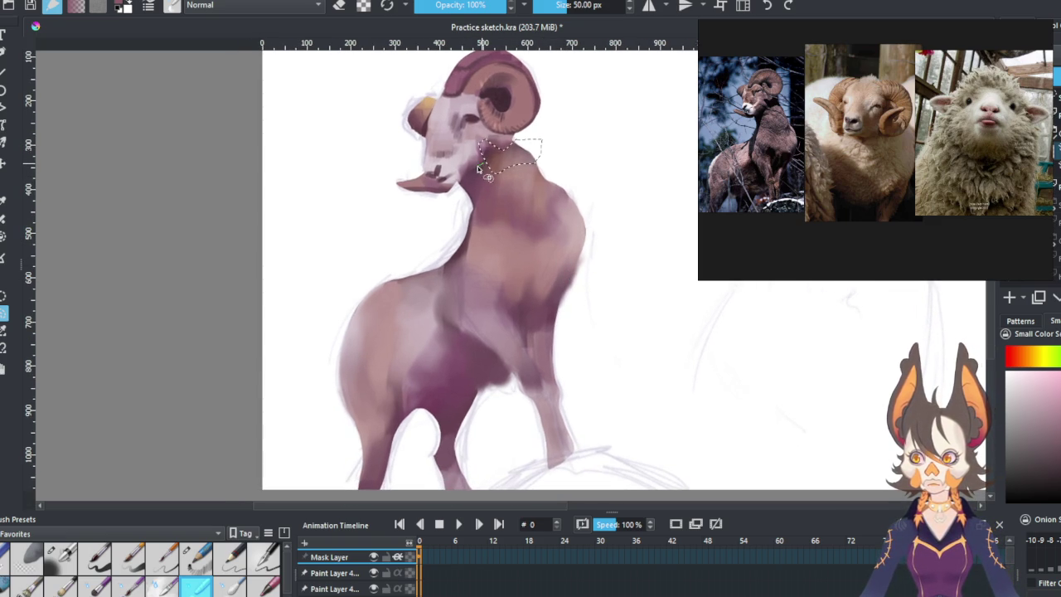
{"action": "mouse_move", "coordinate": [480, 169]}
{"action": "left_mouse_down"}
{"action": "mouse_move", "coordinate": [442, 211]}
{"action": "mouse_move", "coordinate": [417, 278]}
{"action": "left_mouse_up"}
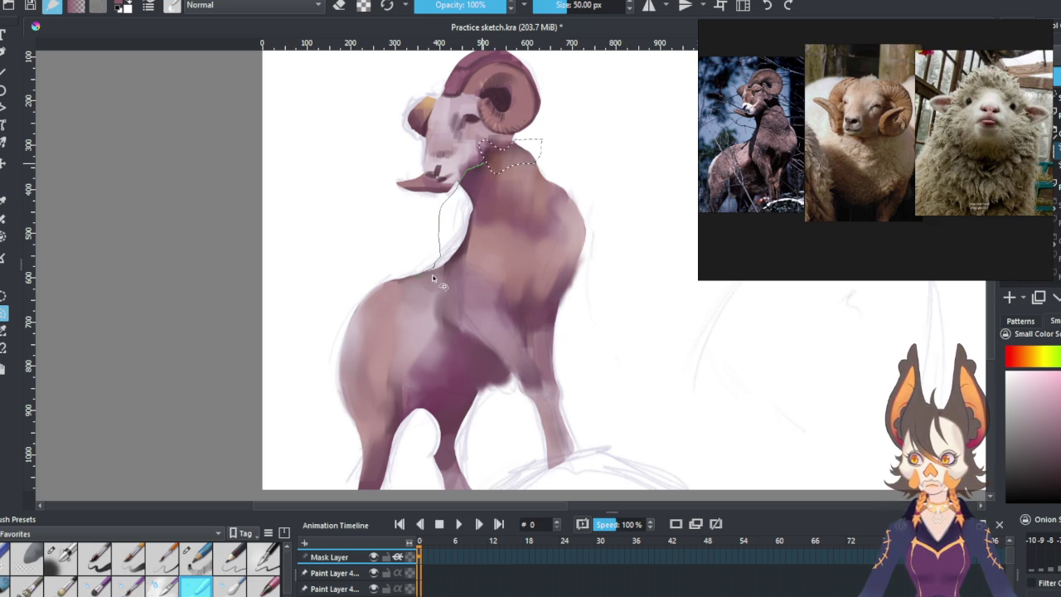
{"action": "mouse_move", "coordinate": [417, 278]}
{"action": "left_mouse_down"}
{"action": "mouse_move", "coordinate": [415, 296]}
{"action": "mouse_move", "coordinate": [442, 283]}
{"action": "mouse_move", "coordinate": [446, 322]}
{"action": "left_mouse_up"}
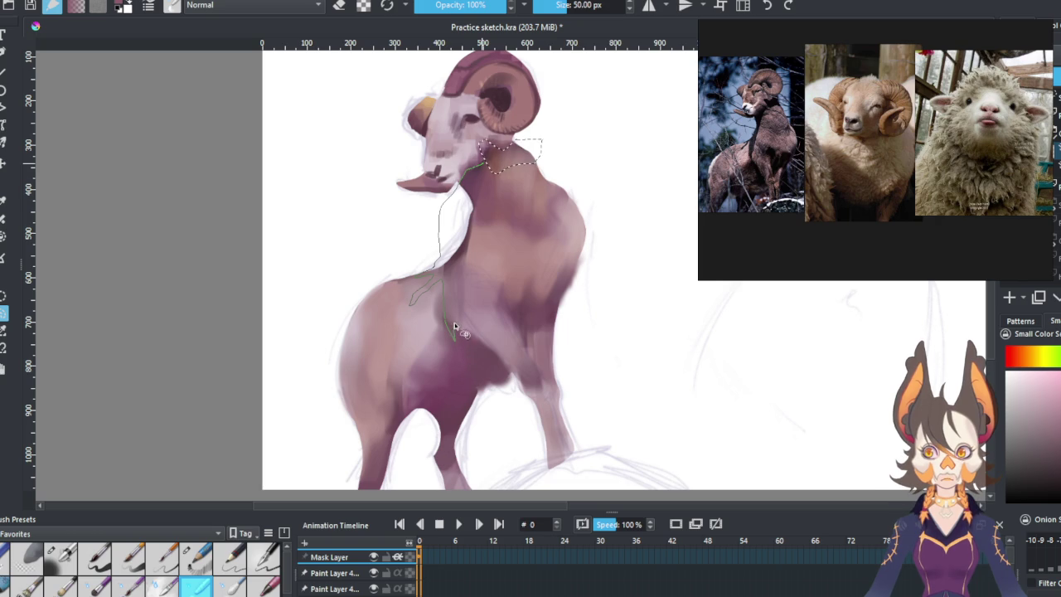
{"action": "left_click_drag", "start_coordinate": [463, 318], "coordinate": [463, 296]}
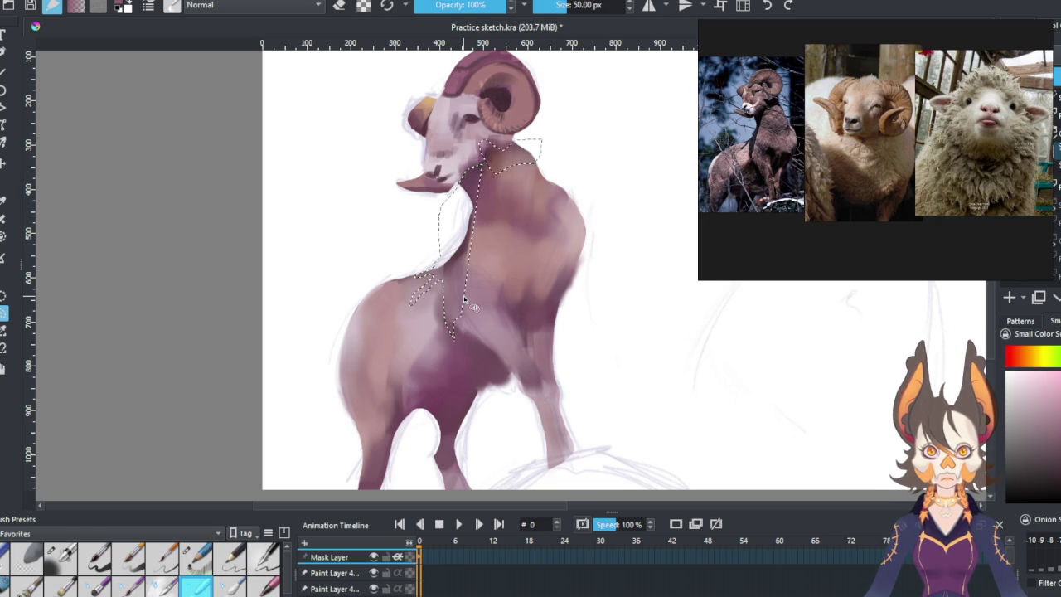
Paint a dark brown strip down the neck inside the selection, then clear it.
{"action": "key", "text": "slash"}
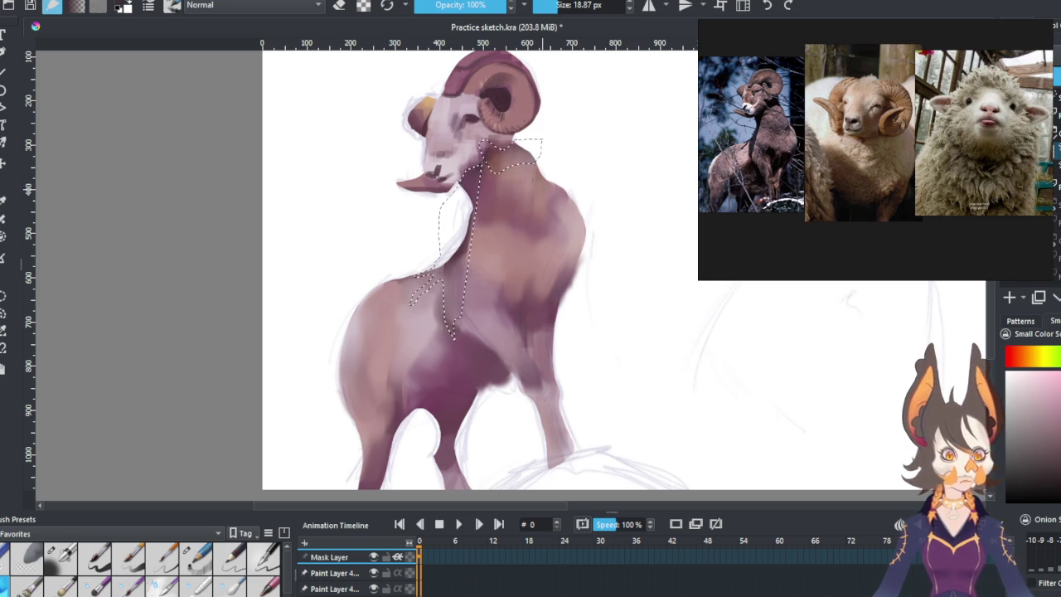
{"action": "mouse_move", "coordinate": [531, 154]}
{"action": "left_mouse_down"}
{"action": "mouse_move", "coordinate": [480, 192]}
{"action": "mouse_move", "coordinate": [426, 390]}
{"action": "mouse_move", "coordinate": [451, 296]}
{"action": "mouse_move", "coordinate": [415, 368]}
{"action": "mouse_move", "coordinate": [488, 179]}
{"action": "mouse_move", "coordinate": [522, 154]}
{"action": "left_mouse_up"}
{"action": "left_click_drag", "start_coordinate": [427, 324], "coordinate": [497, 166]}
{"action": "left_click_drag", "start_coordinate": [456, 273], "coordinate": [498, 154]}
{"action": "left_click", "coordinate": [3, 296]}
{"action": "left_click", "coordinate": [68, 311]}
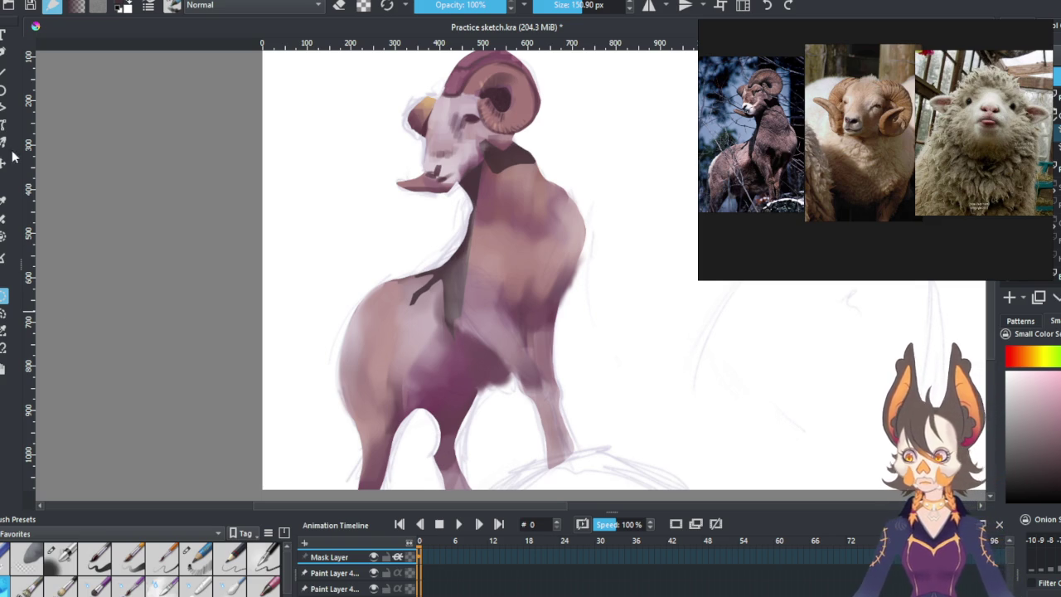
Trial-erase the dark neck band, undo the erasing, and delete the Mask Layer.
{"action": "left_click", "coordinate": [3, 313]}
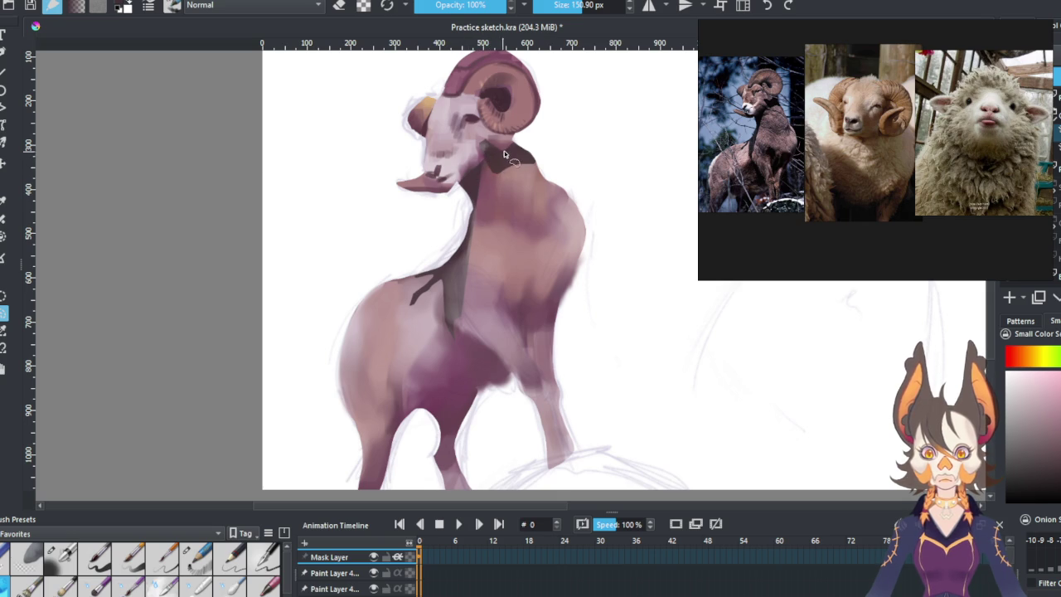
{"action": "key", "text": "e"}
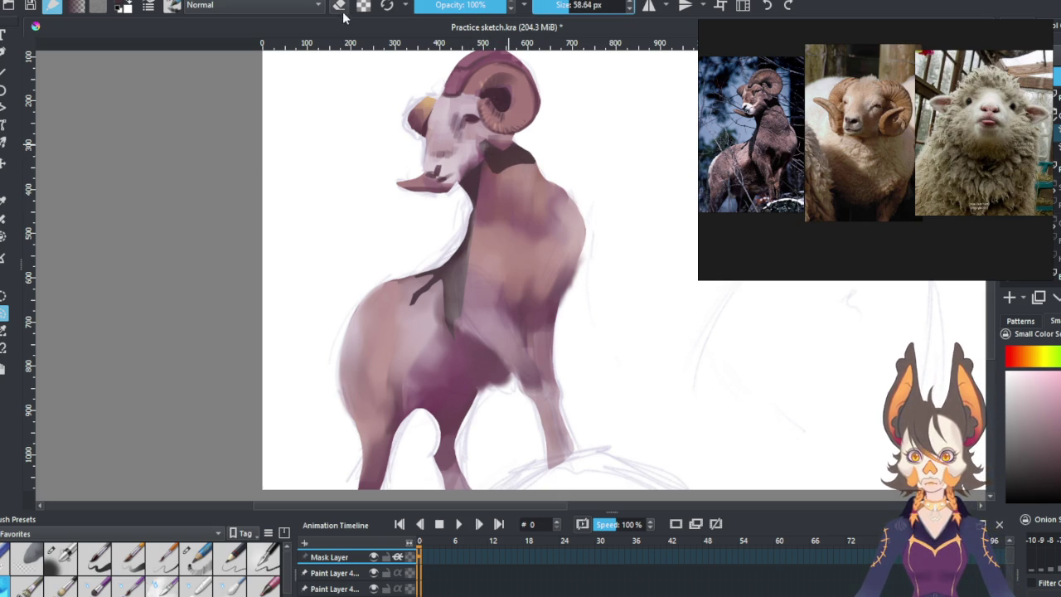
{"action": "left_click_drag", "start_coordinate": [479, 151], "coordinate": [487, 172]}
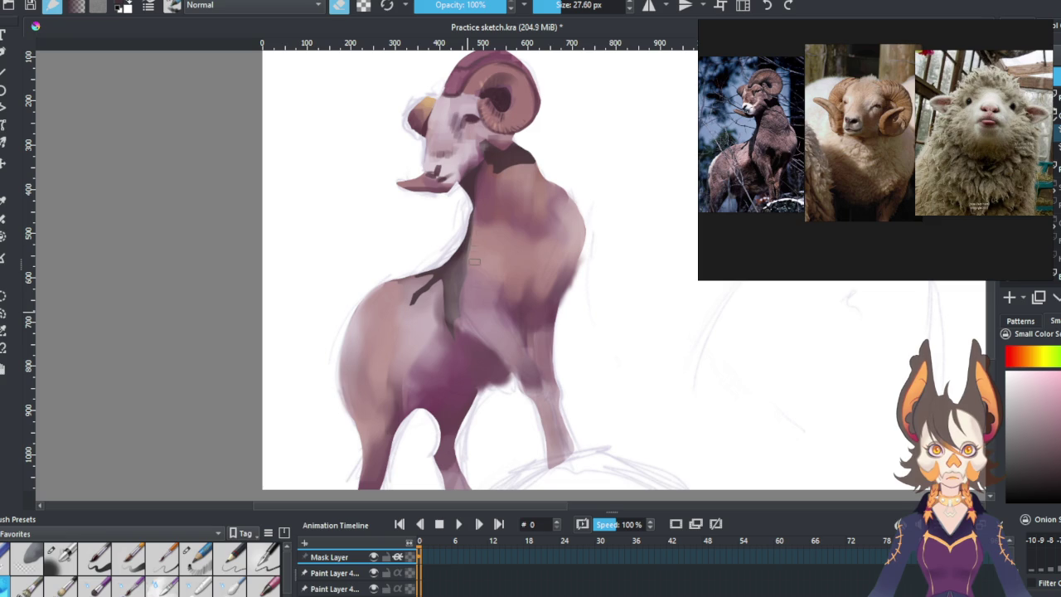
{"action": "left_click_drag", "start_coordinate": [448, 286], "coordinate": [448, 325]}
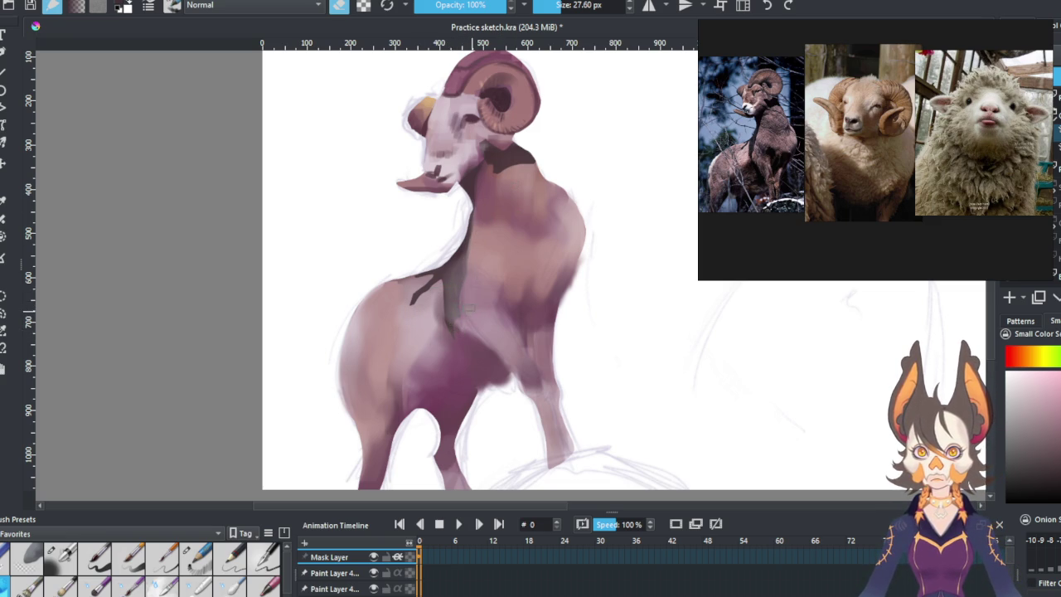
{"action": "key", "text": "ctrl+z"}
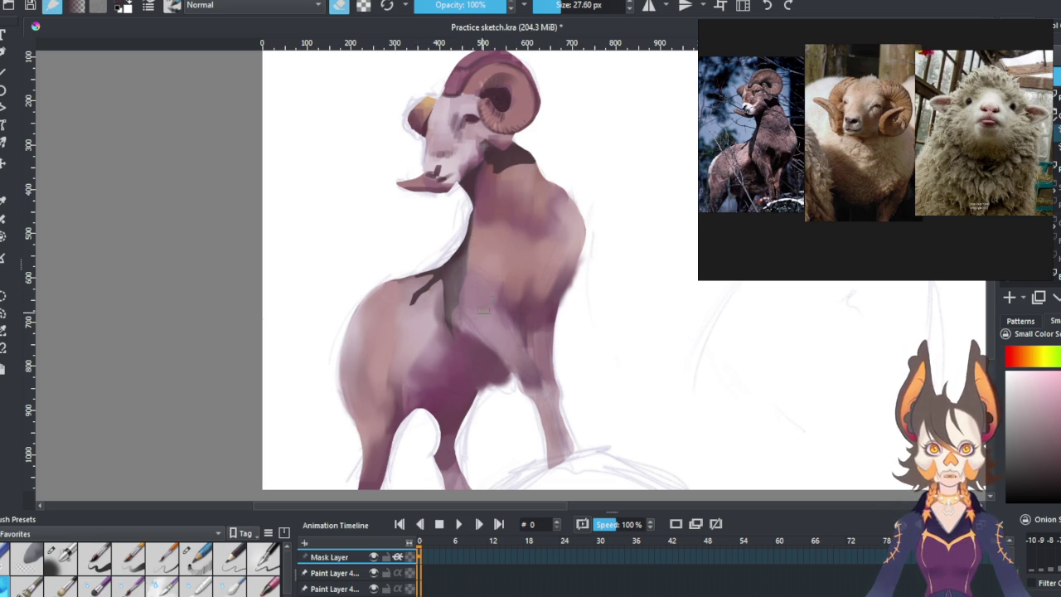
{"action": "key", "text": "ctrl+e"}
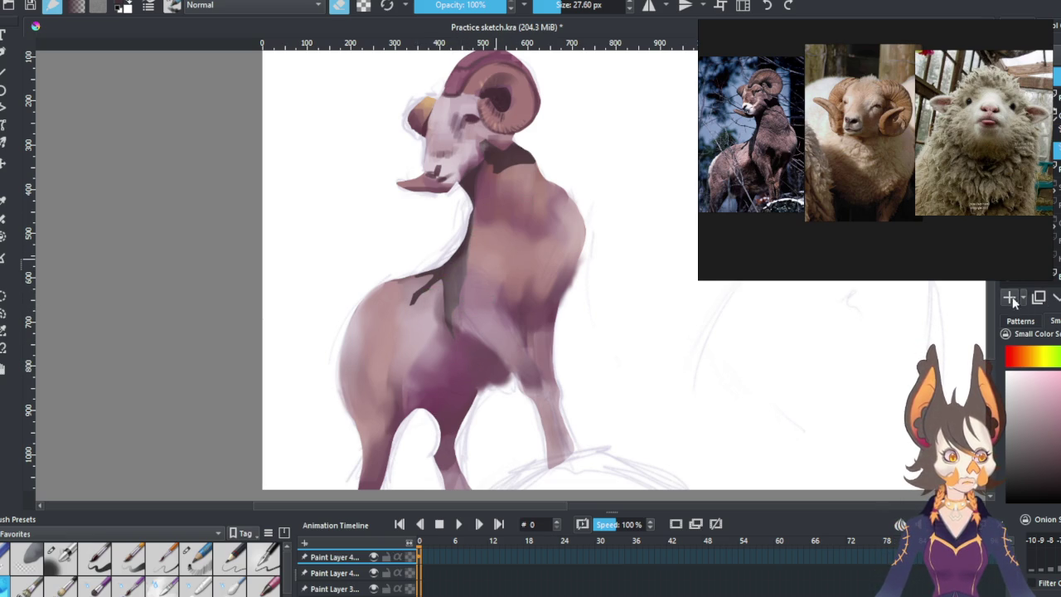
Pick a fine brush preset, sample the neck colour, and set the brush to 27.60 px.
{"action": "left_click", "coordinate": [197, 557]}
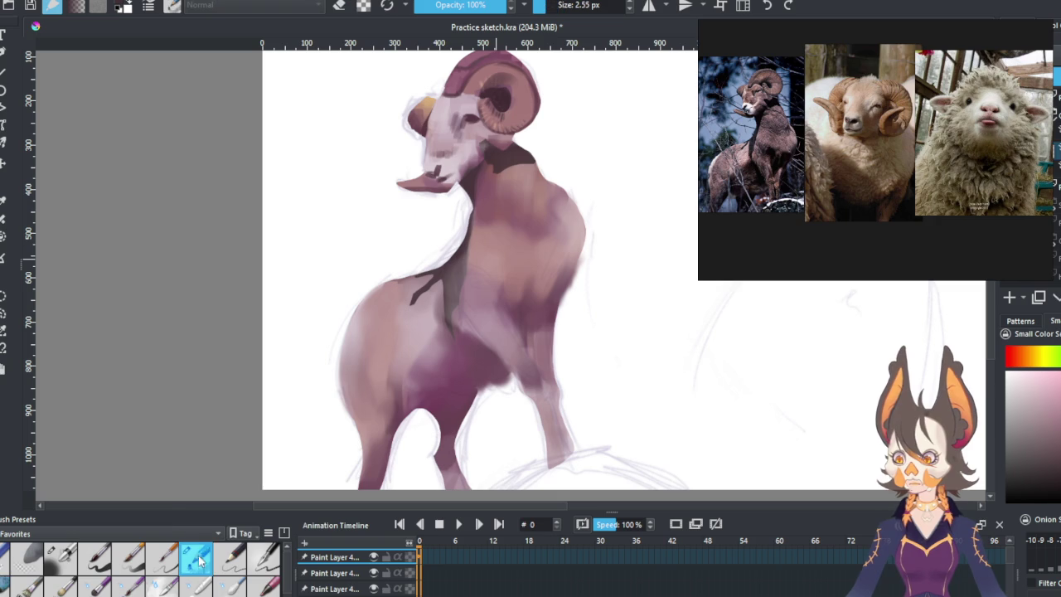
{"action": "mouse_move", "coordinate": [498, 179]}
{"action": "left_mouse_down"}
{"action": "mouse_move", "coordinate": [477, 120]}
{"action": "mouse_move", "coordinate": [514, 176]}
{"action": "left_mouse_up"}
{"action": "key", "text": "slash"}
{"action": "left_click_drag", "start_coordinate": [569, 5], "coordinate": [547, 5]}
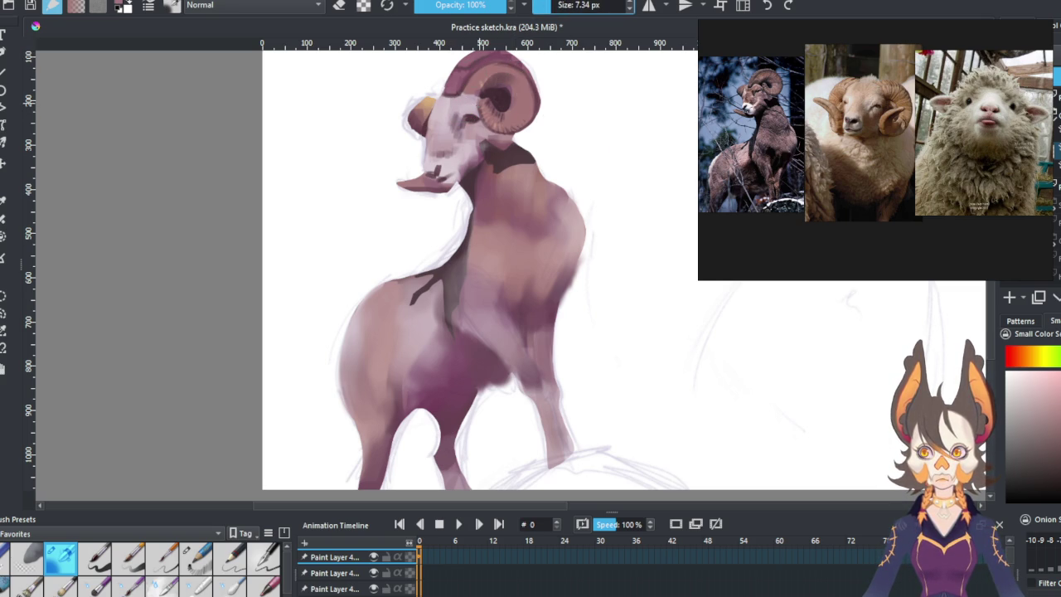
{"action": "left_click_drag", "start_coordinate": [550, 5], "coordinate": [555, 5]}
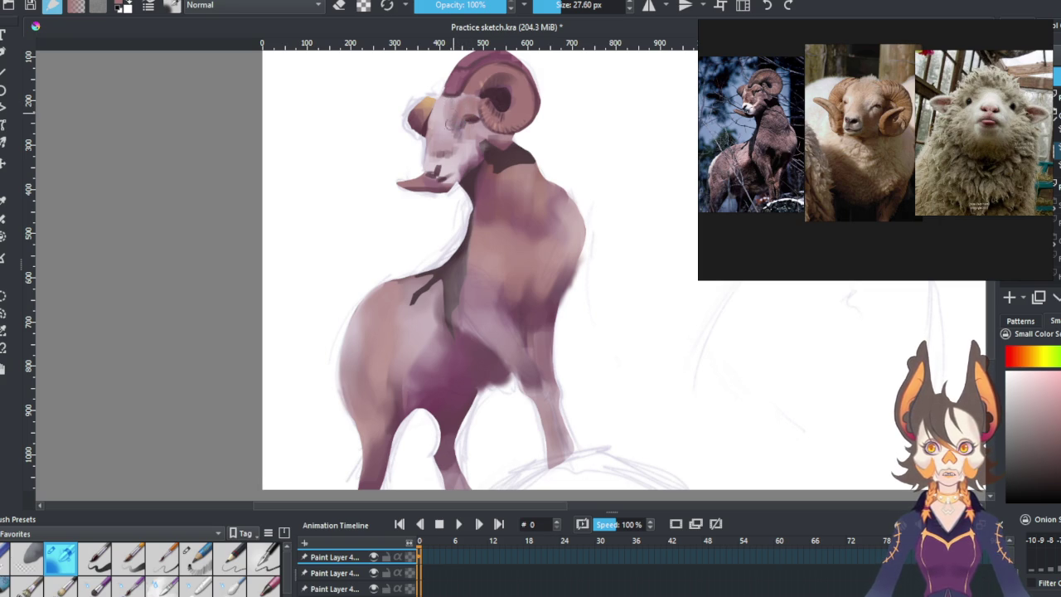
Add small darker strokes on the cheek beside the eye and blend the muzzle into the neck.
{"action": "left_click_drag", "start_coordinate": [438, 124], "coordinate": [445, 141]}
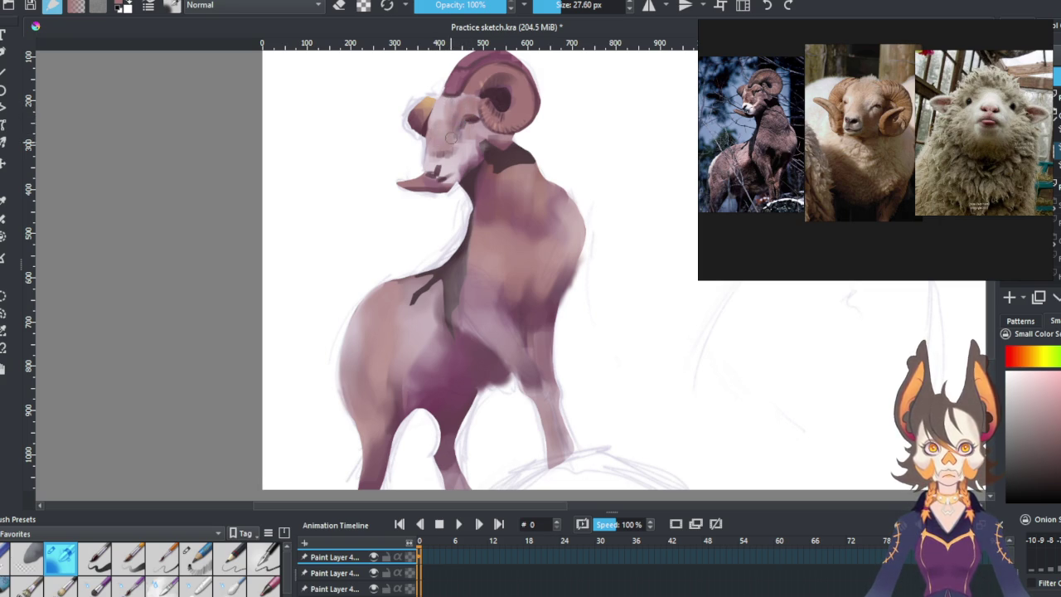
{"action": "left_click_drag", "start_coordinate": [450, 132], "coordinate": [447, 156]}
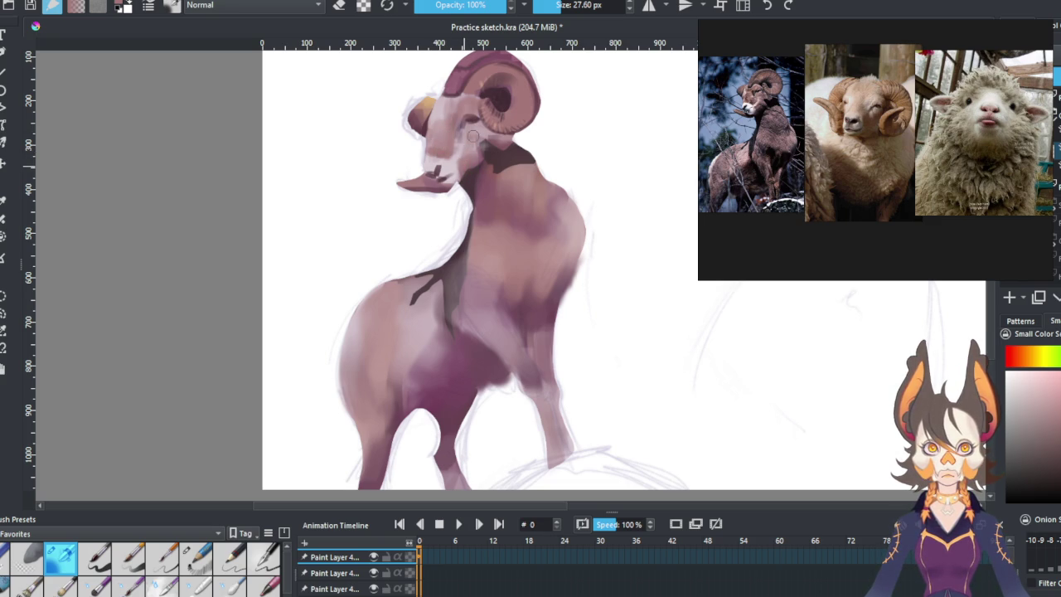
{"action": "left_click_drag", "start_coordinate": [462, 152], "coordinate": [468, 146]}
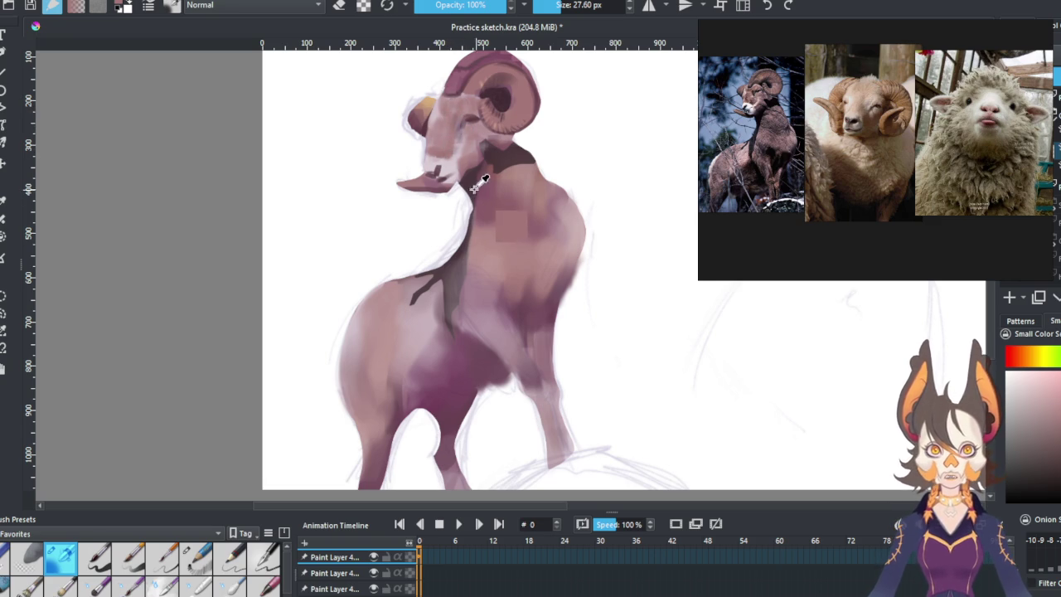
{"action": "left_click_drag", "start_coordinate": [458, 146], "coordinate": [448, 162]}
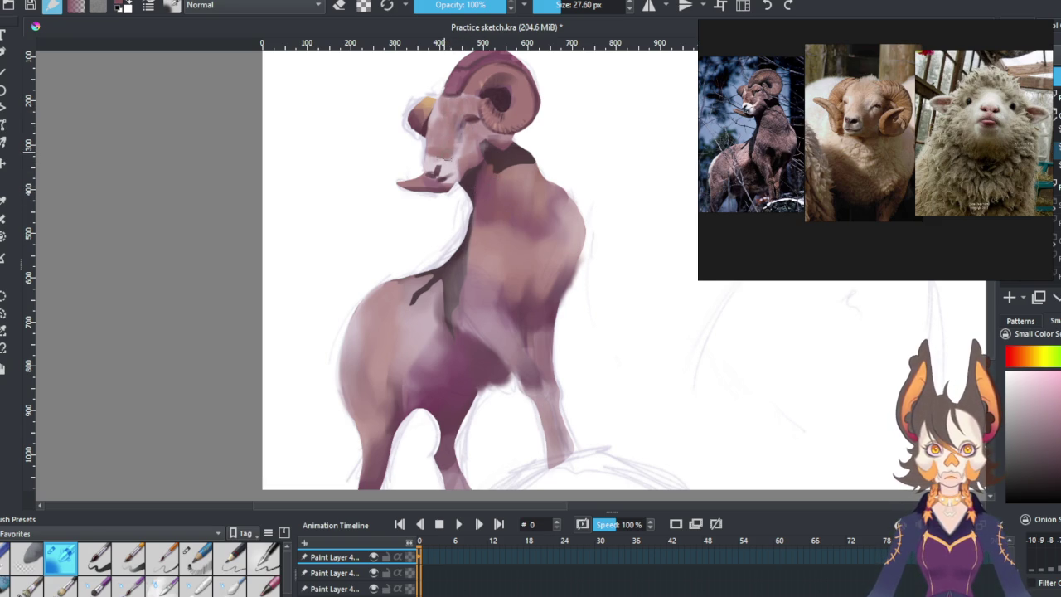
{"action": "left_click", "coordinate": [4, 584]}
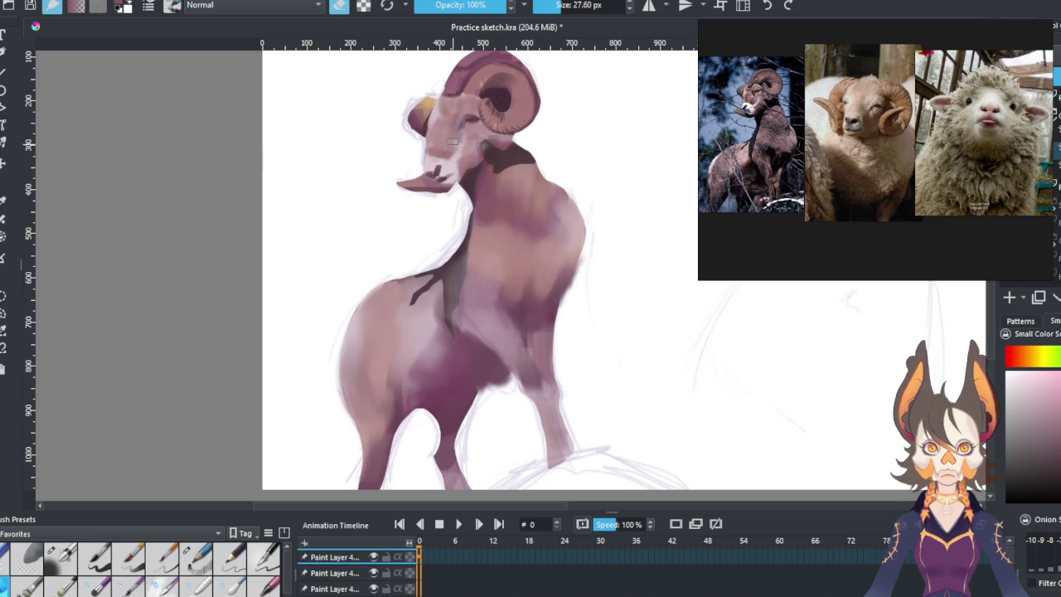
{"action": "left_click", "coordinate": [340, 6]}
Repaint the muzzle, jaw and neck with colours sampled from the muzzle.
{"action": "left_click", "coordinate": [446, 128], "text": "ctrl"}
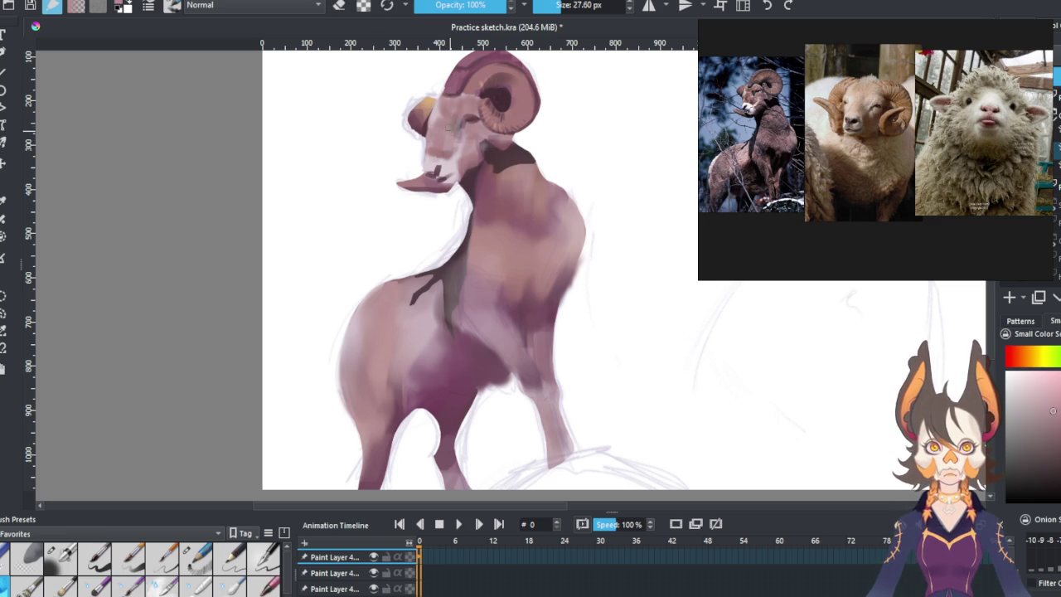
{"action": "left_click_drag", "start_coordinate": [451, 155], "coordinate": [454, 138]}
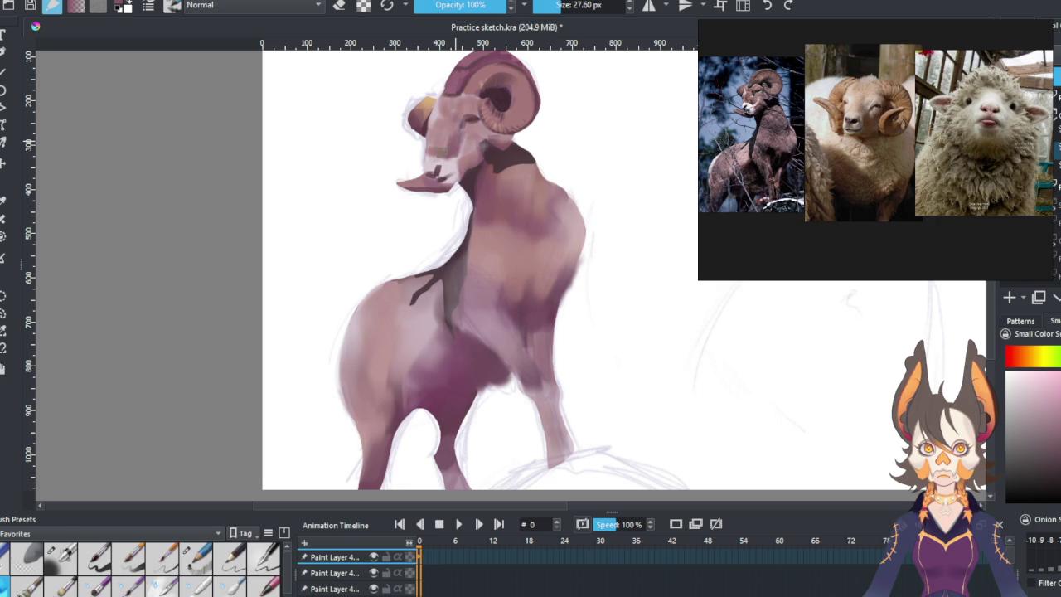
{"action": "left_click", "coordinate": [442, 133], "text": "ctrl"}
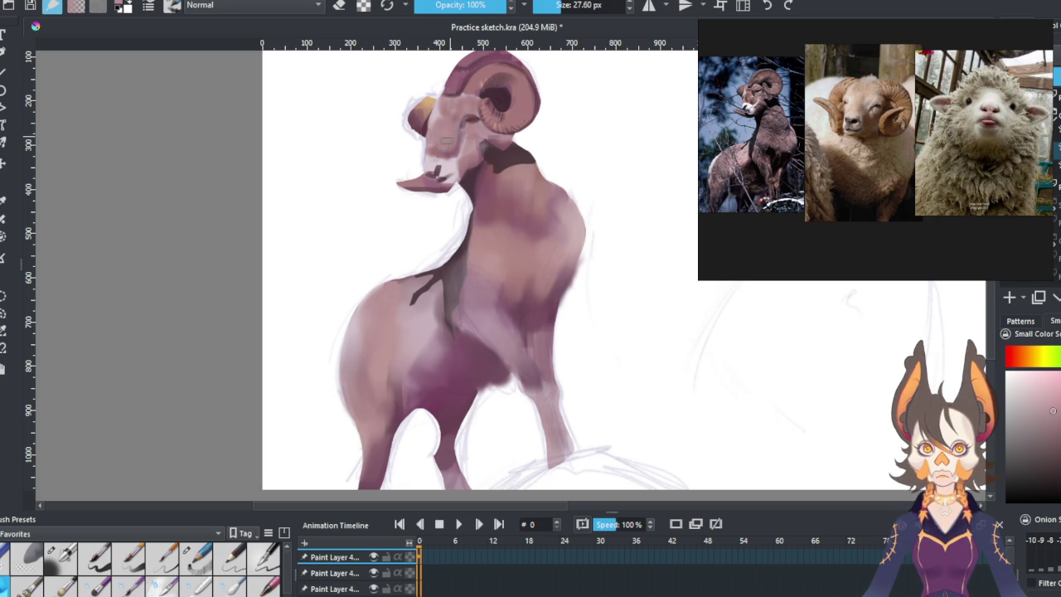
{"action": "left_click_drag", "start_coordinate": [453, 170], "coordinate": [479, 197]}
{"action": "mouse_move", "coordinate": [448, 149]}
{"action": "left_mouse_down"}
{"action": "mouse_move", "coordinate": [506, 187]}
{"action": "mouse_move", "coordinate": [485, 186]}
{"action": "left_mouse_up"}
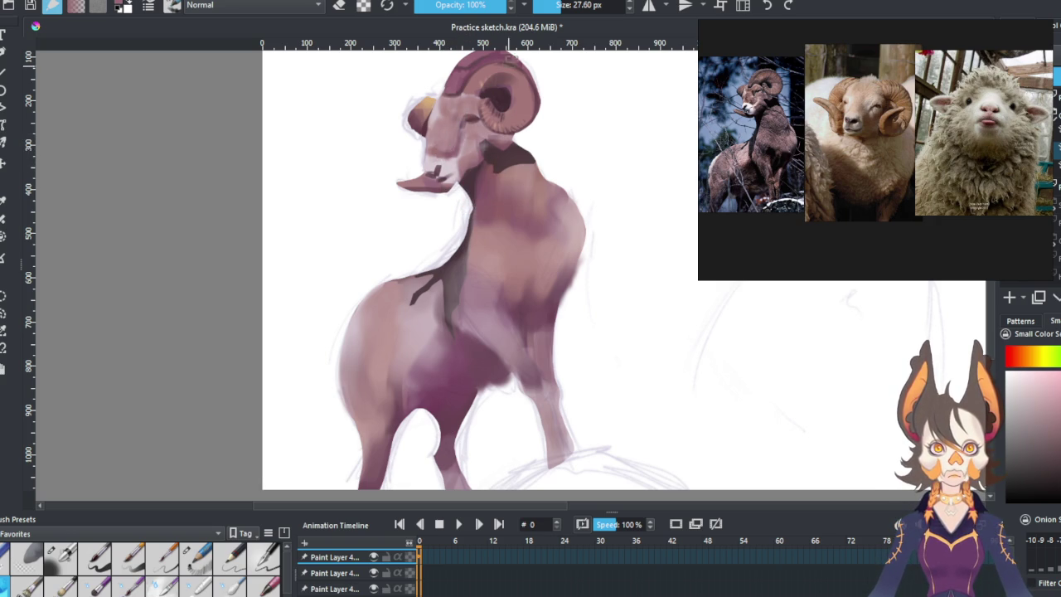
At about 16 px, dab light colour onto the muzzle and touch up the orange ear.
{"action": "left_click", "coordinate": [561, 5]}
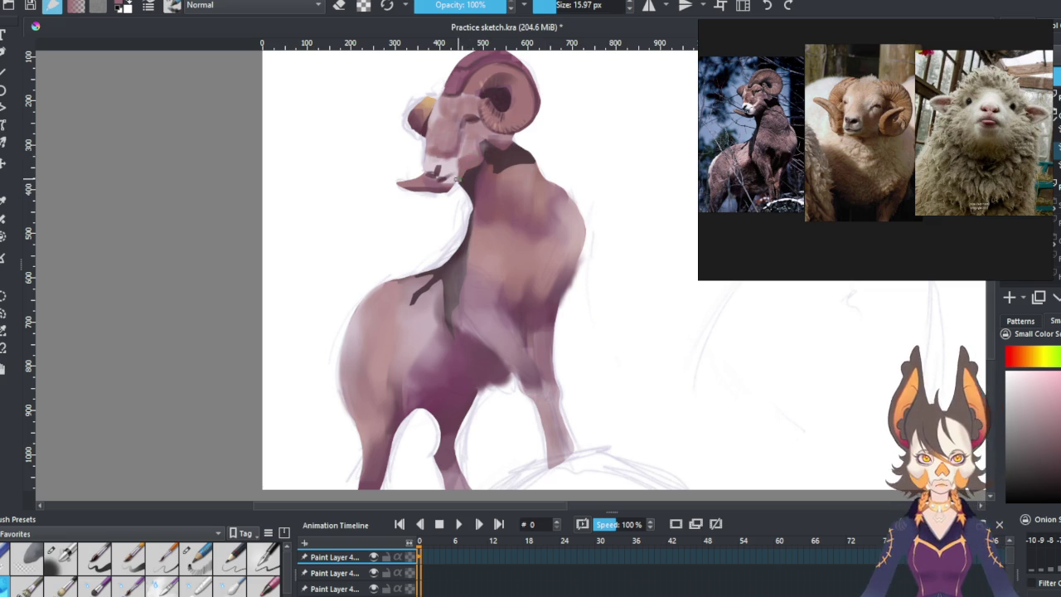
{"action": "left_click", "coordinate": [453, 172], "text": "ctrl"}
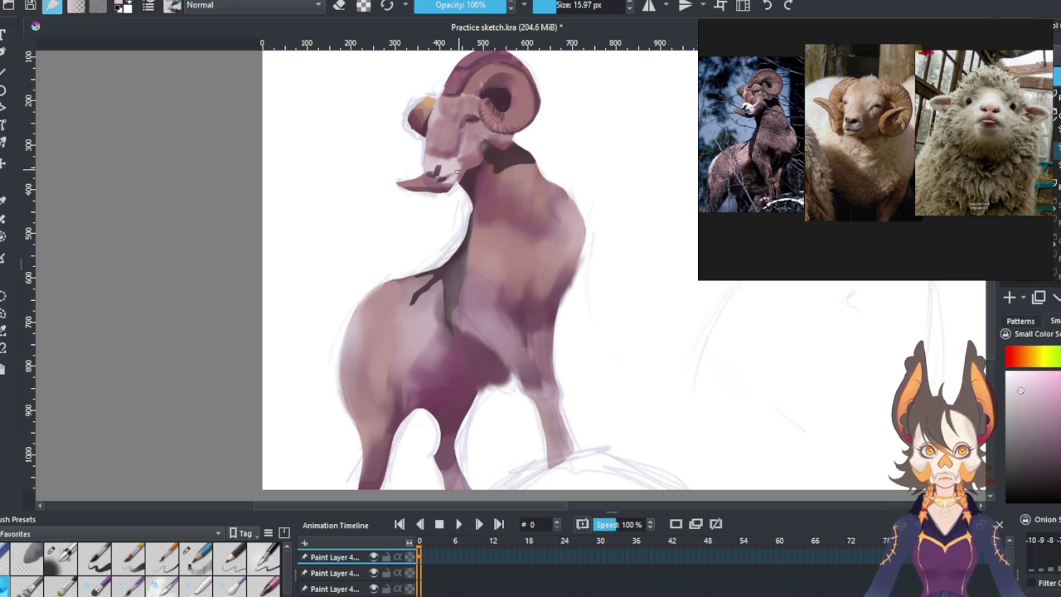
{"action": "left_click", "coordinate": [459, 157]}
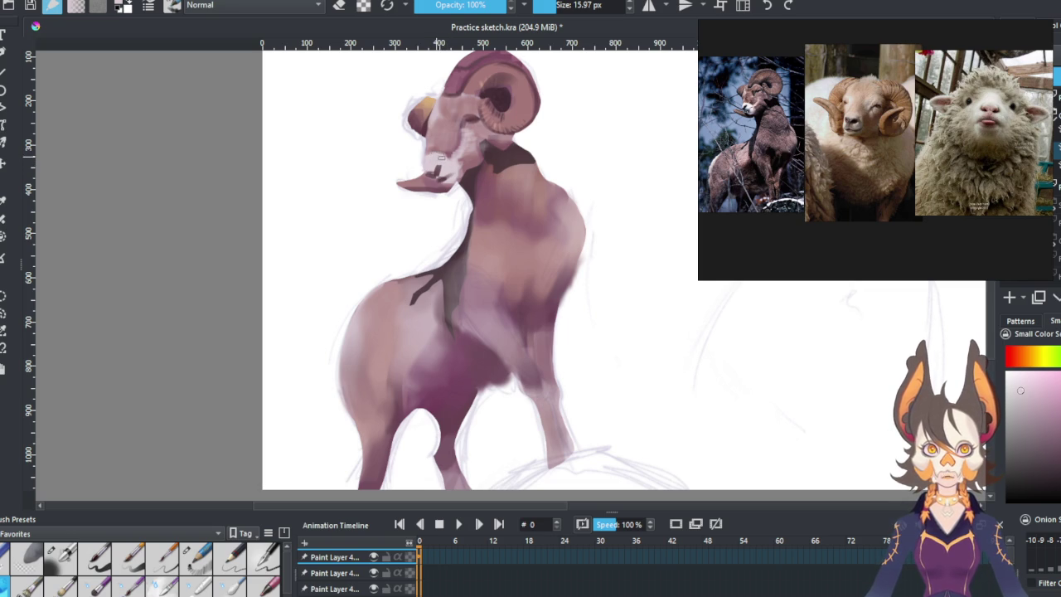
{"action": "left_click_drag", "start_coordinate": [440, 123], "coordinate": [439, 101]}
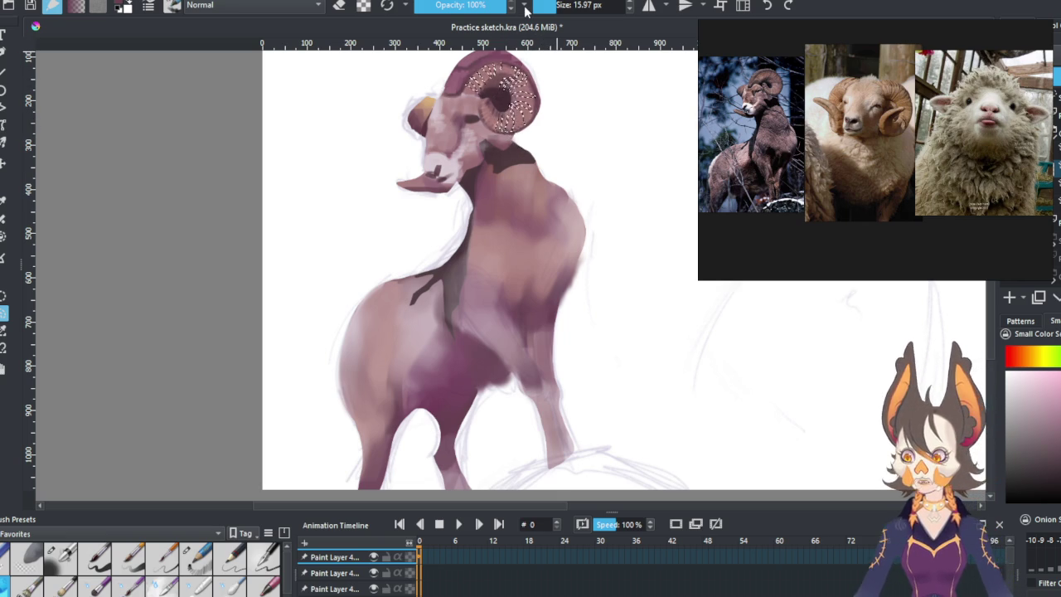
Switch to a larger 27.60 px brush preset and pan the view down and right.
{"action": "left_click", "coordinate": [60, 557]}
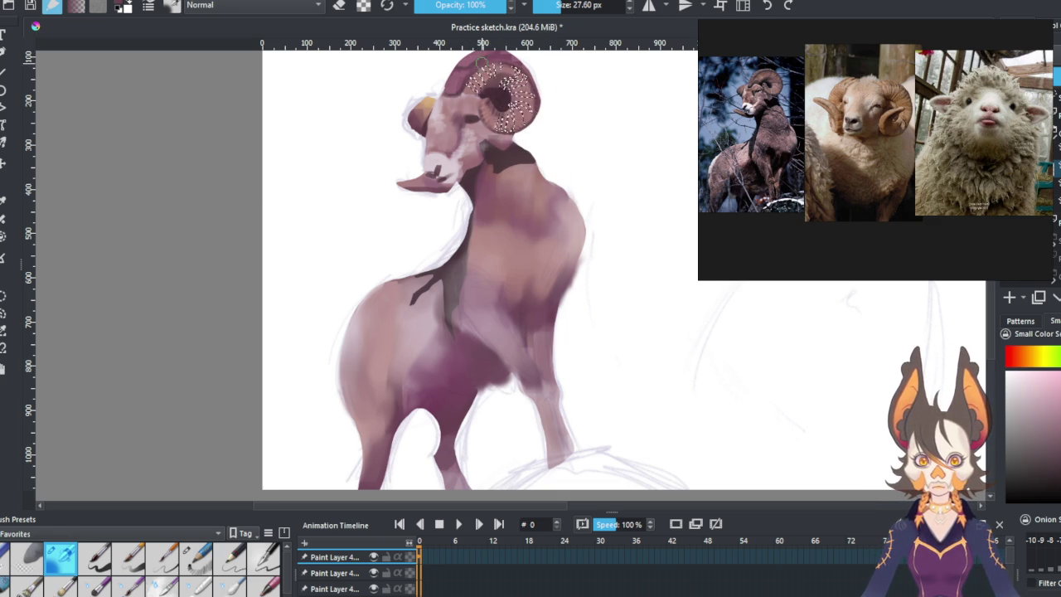
{"action": "left_click_drag", "start_coordinate": [603, 139], "coordinate": [514, 146]}
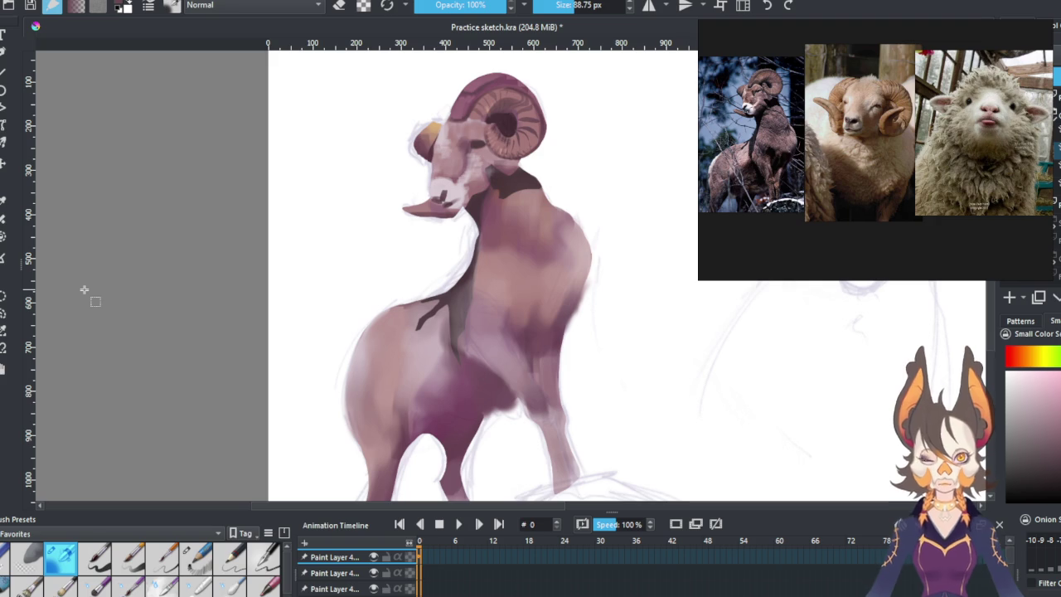
Toggle eraser mode to tidy the face, then select the fine 2.55 px detail brush preset.
{"action": "left_click", "coordinate": [339, 5]}
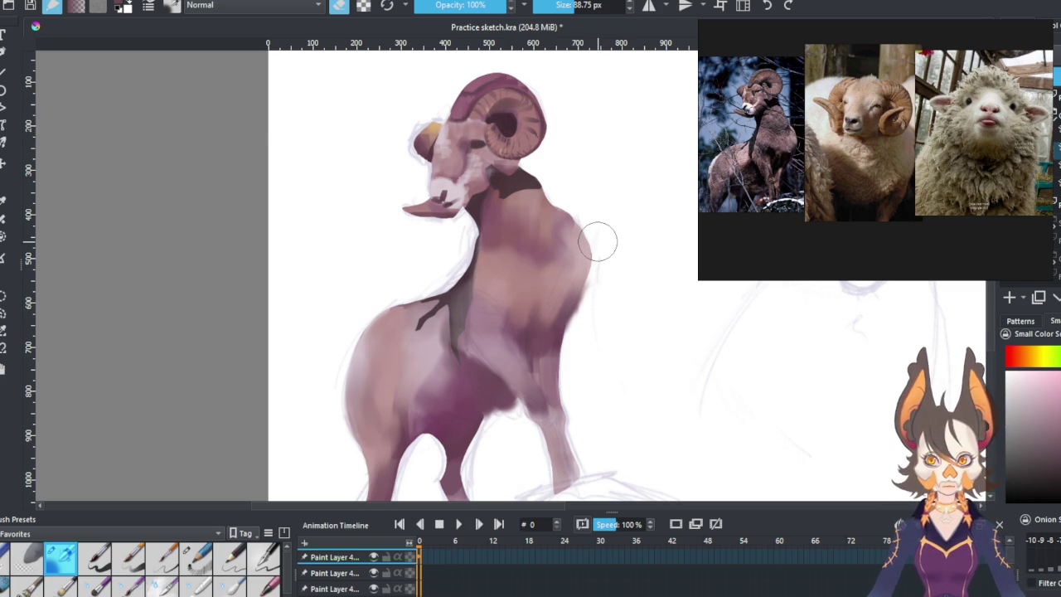
{"action": "left_click", "coordinate": [202, 563]}
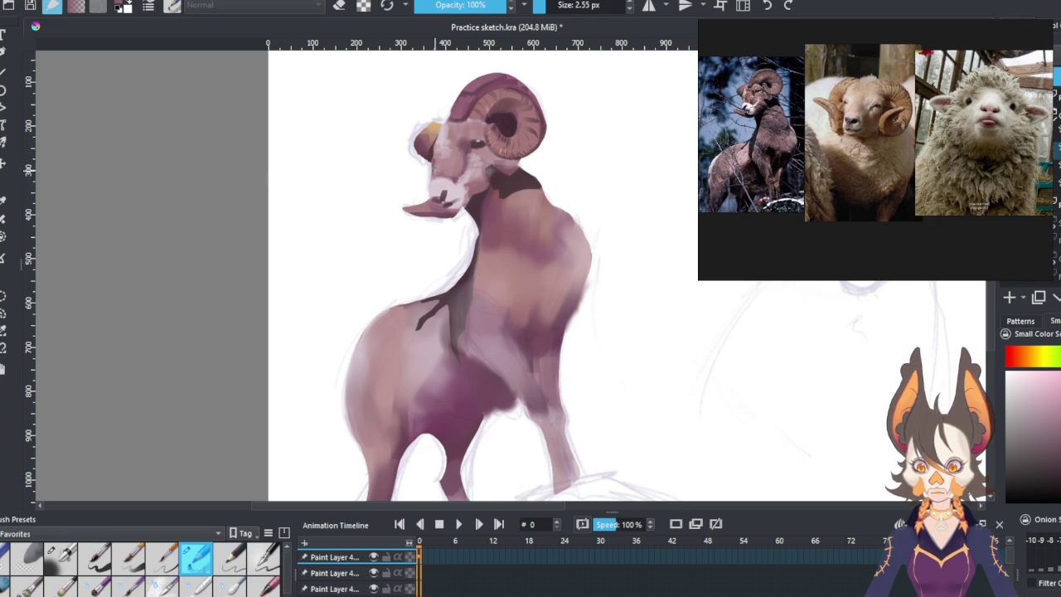
Soften the ram's face and neck with light strokes and fill in the horn's outer edge.
{"action": "left_click_drag", "start_coordinate": [445, 143], "coordinate": [470, 187]}
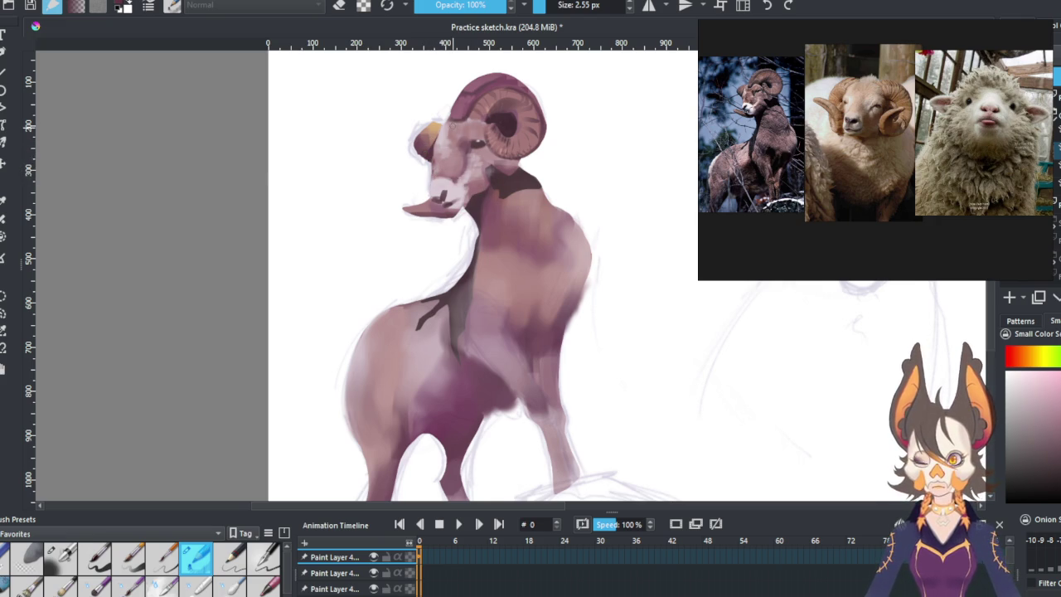
{"action": "left_click_drag", "start_coordinate": [448, 116], "coordinate": [453, 111]}
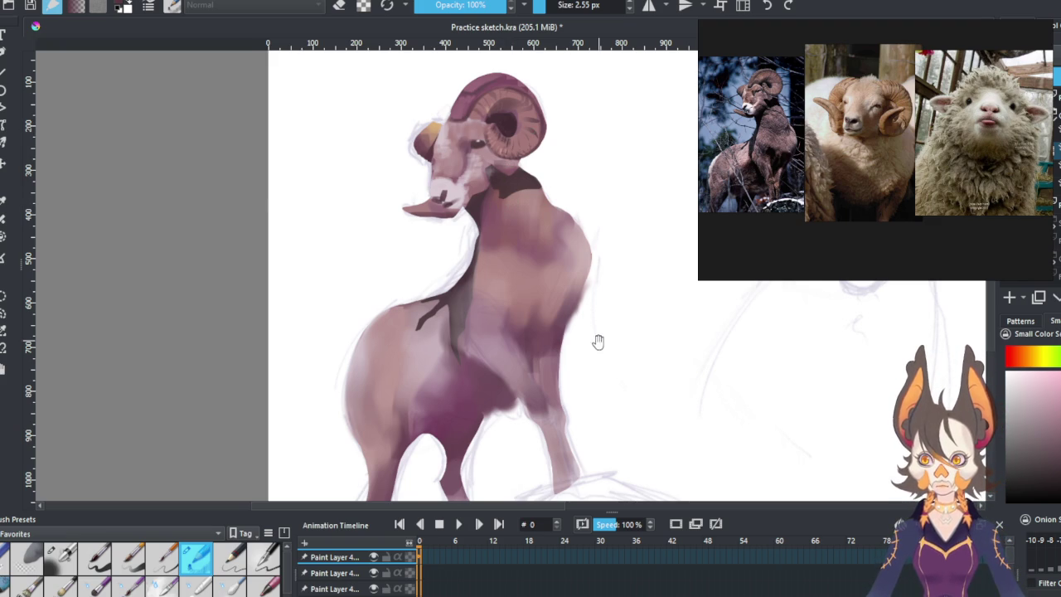
{"action": "left_click_drag", "start_coordinate": [598, 340], "coordinate": [606, 325]}
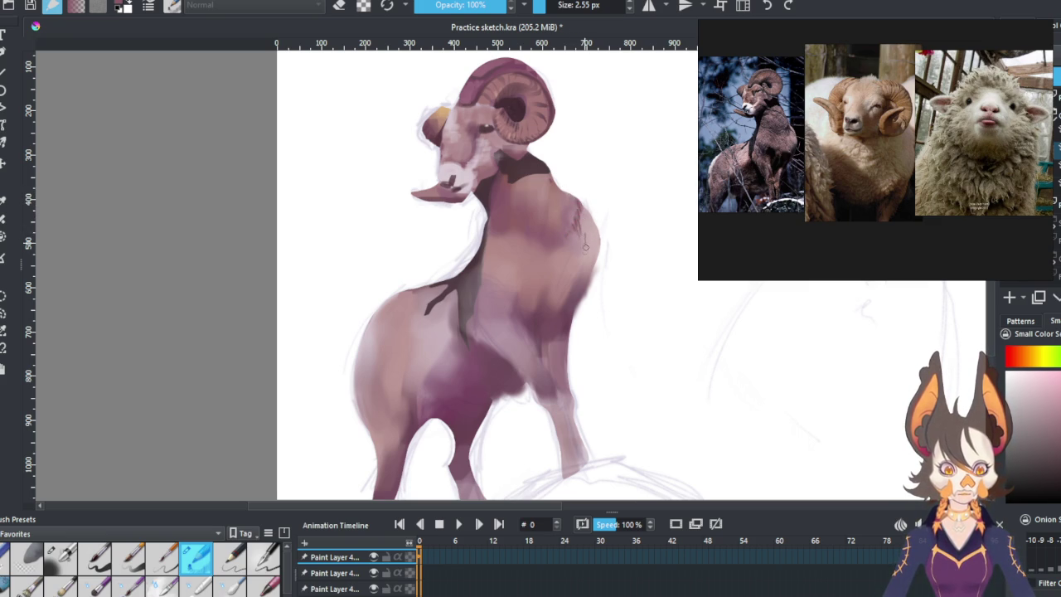
Sample colours from the painting and add short fur texture strokes across the chest.
{"action": "left_click_drag", "start_coordinate": [568, 171], "coordinate": [609, 241]}
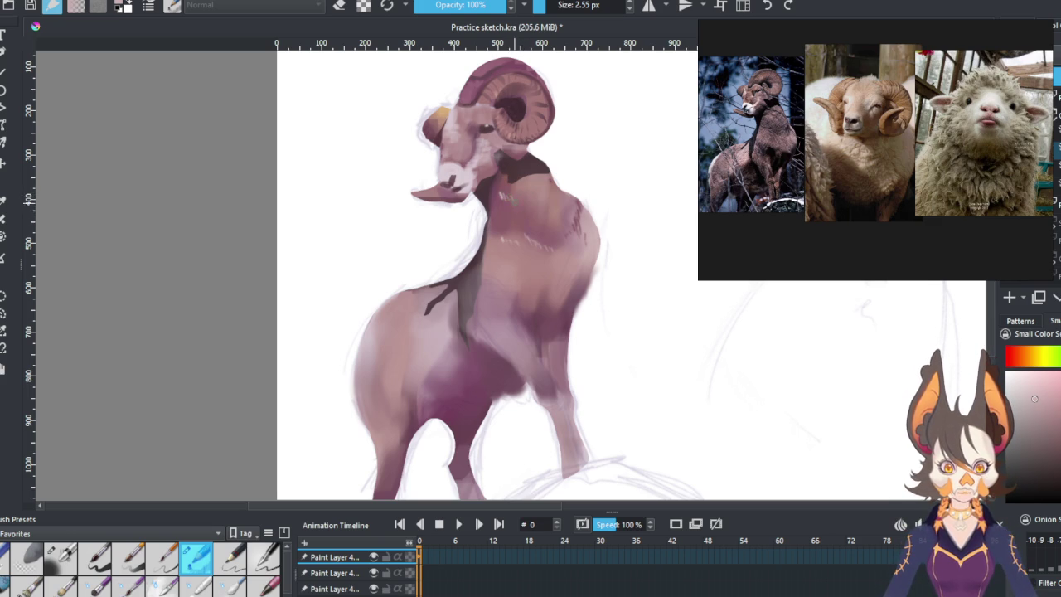
{"action": "left_click", "coordinate": [545, 265], "text": "ctrl"}
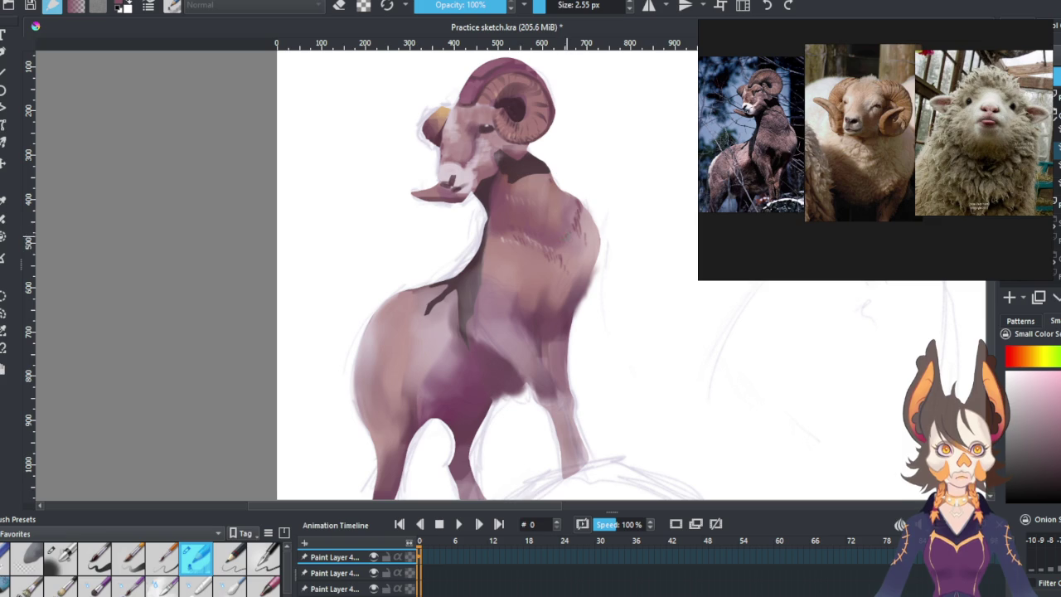
{"action": "left_click_drag", "start_coordinate": [521, 254], "coordinate": [534, 236]}
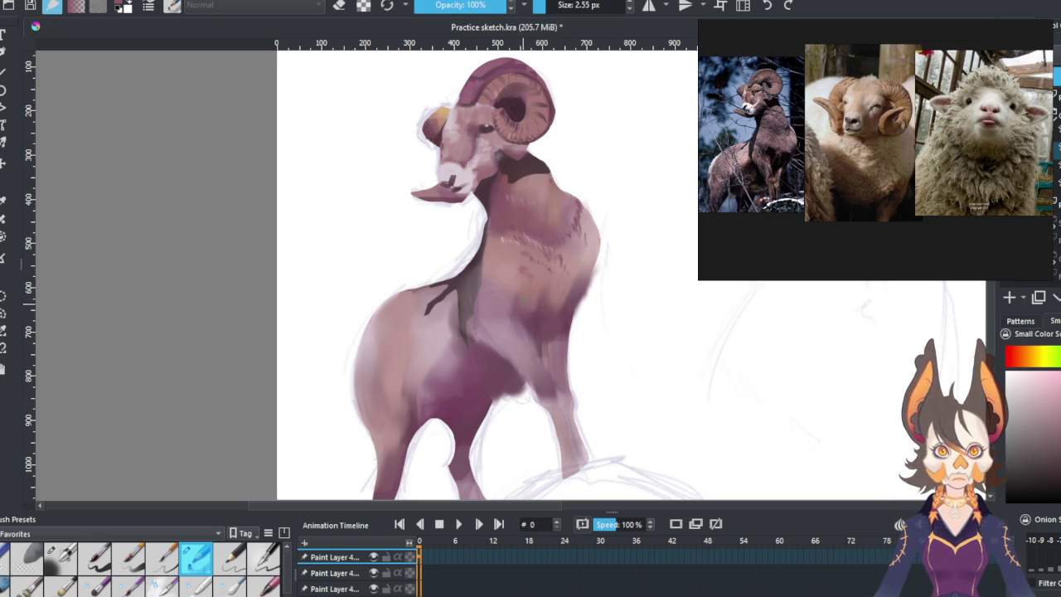
{"action": "left_click", "coordinate": [469, 287], "text": "ctrl"}
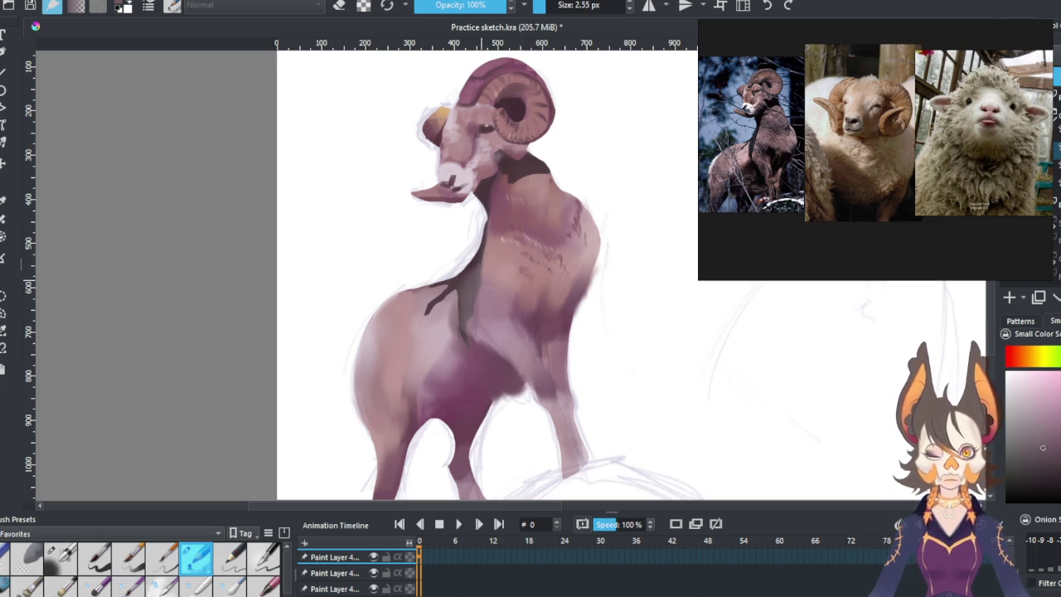
Add a mask layer and lasso a heart-shaped chest area plus a patch by the foreleg.
{"action": "key", "text": "Page_Up"}
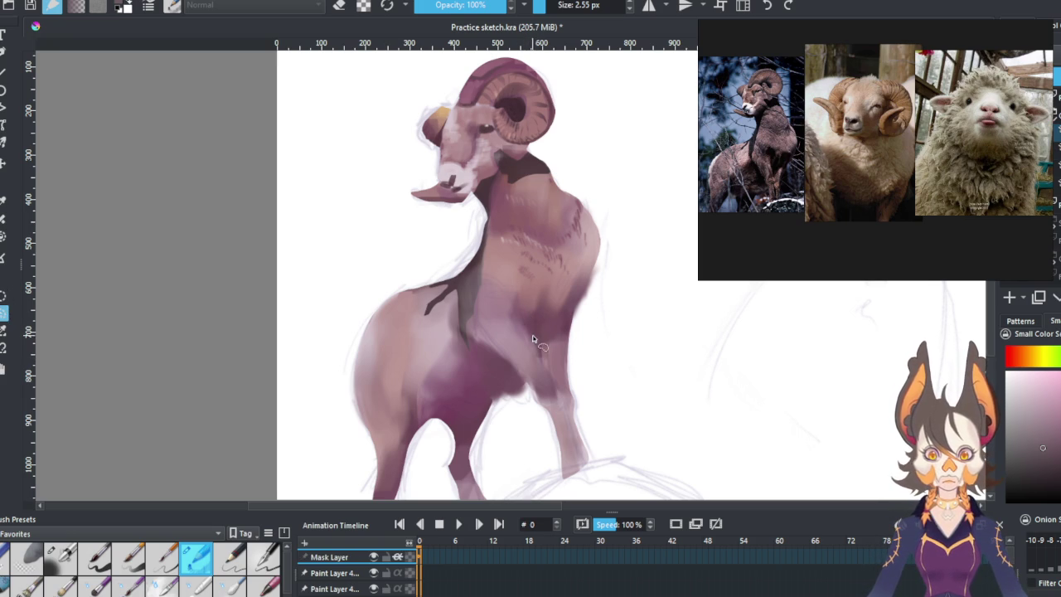
{"action": "mouse_move", "coordinate": [540, 313]}
{"action": "left_mouse_down"}
{"action": "mouse_move", "coordinate": [535, 334]}
{"action": "mouse_move", "coordinate": [551, 309]}
{"action": "left_mouse_up"}
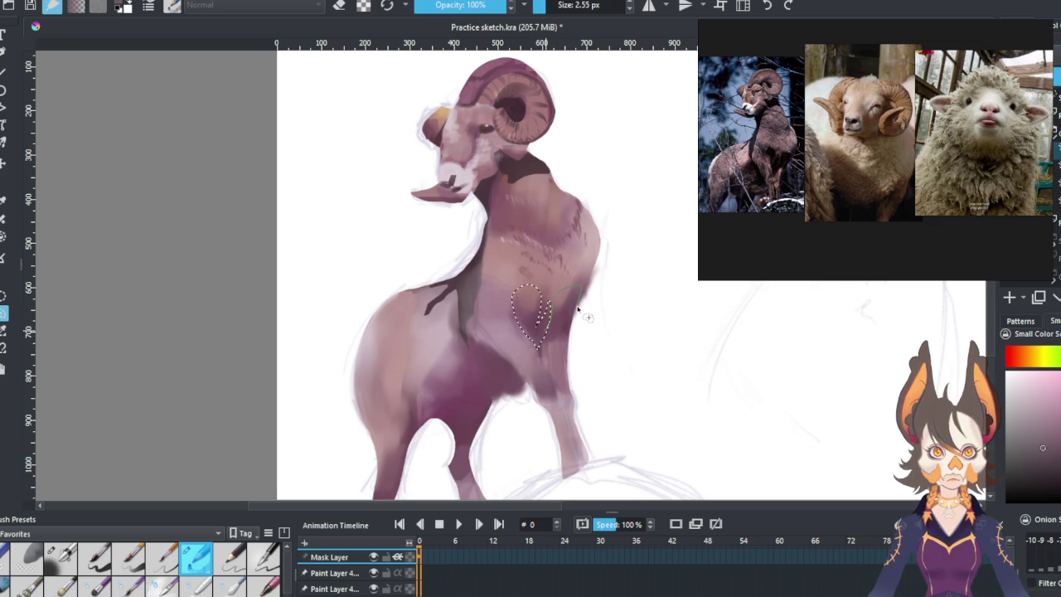
{"action": "left_click_drag", "start_coordinate": [553, 349], "coordinate": [565, 325]}
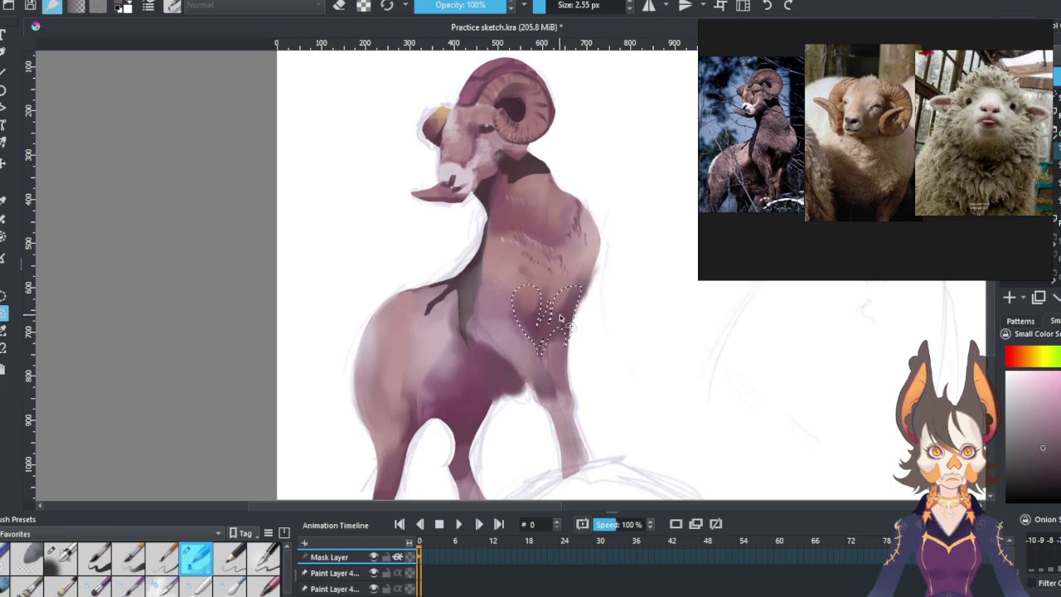
{"action": "mouse_move", "coordinate": [477, 344]}
{"action": "left_mouse_down"}
{"action": "mouse_move", "coordinate": [486, 402]}
{"action": "mouse_move", "coordinate": [523, 383]}
{"action": "mouse_move", "coordinate": [517, 372]}
{"action": "left_mouse_up"}
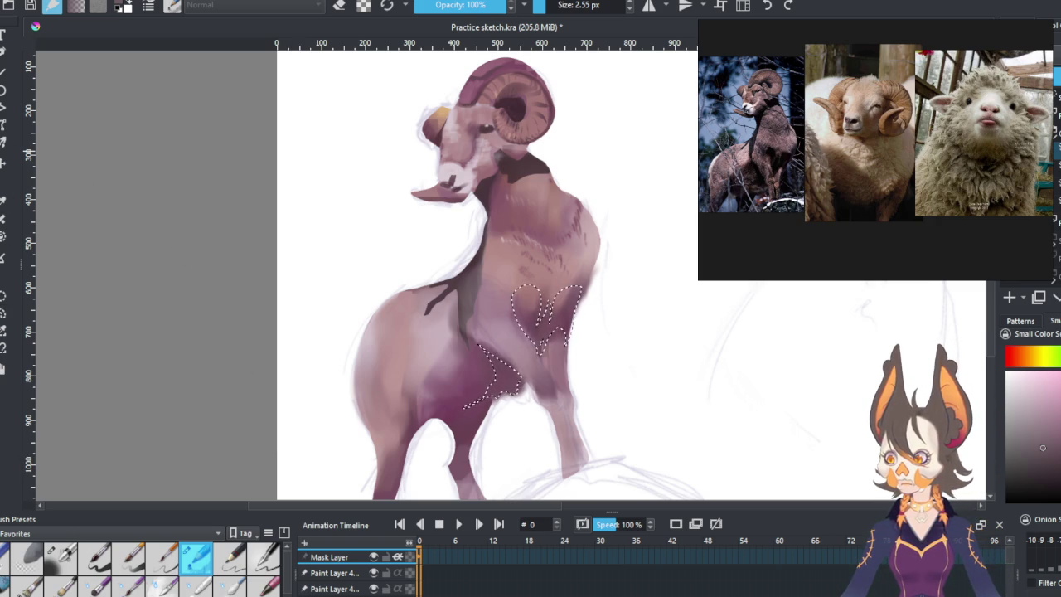
{"action": "key", "text": "slash"}
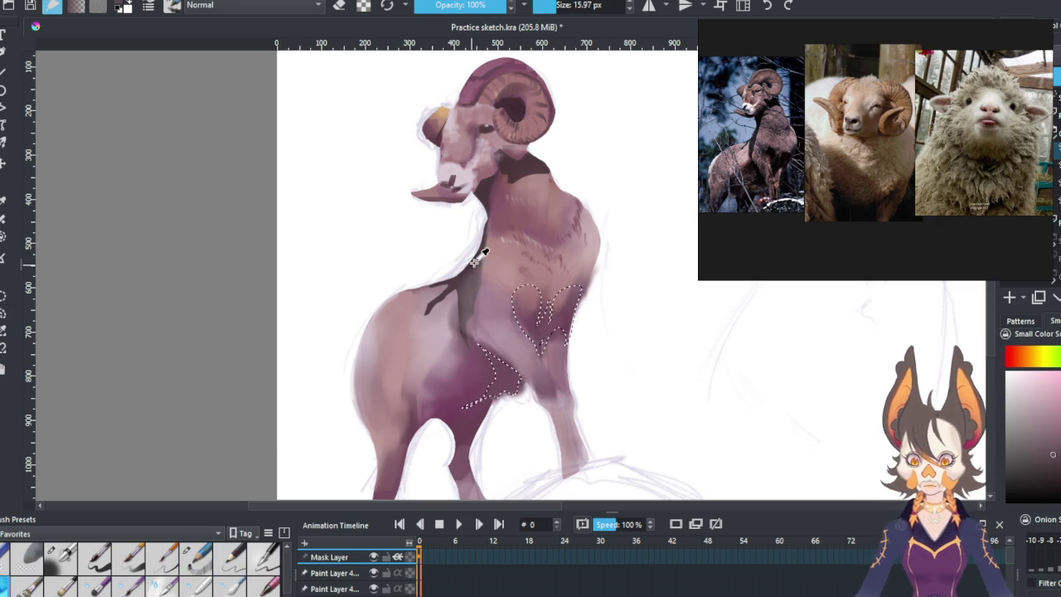
Paint dark purple shadow into both selected chest patches with a ~73 px brush, then deselect.
{"action": "left_click_drag", "start_coordinate": [528, 287], "coordinate": [564, 287]}
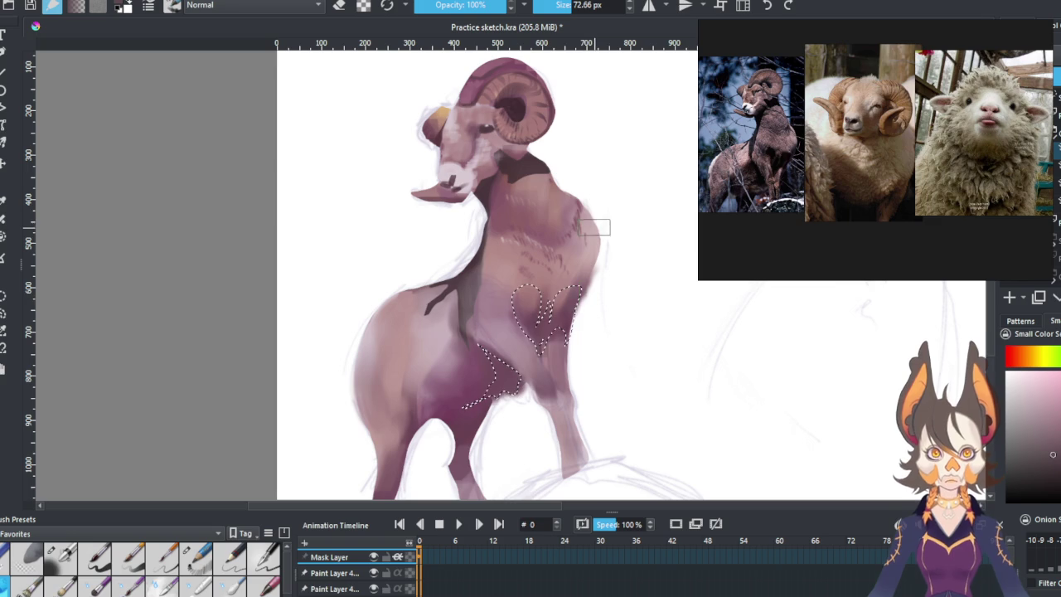
{"action": "left_click", "coordinate": [473, 374], "text": "ctrl"}
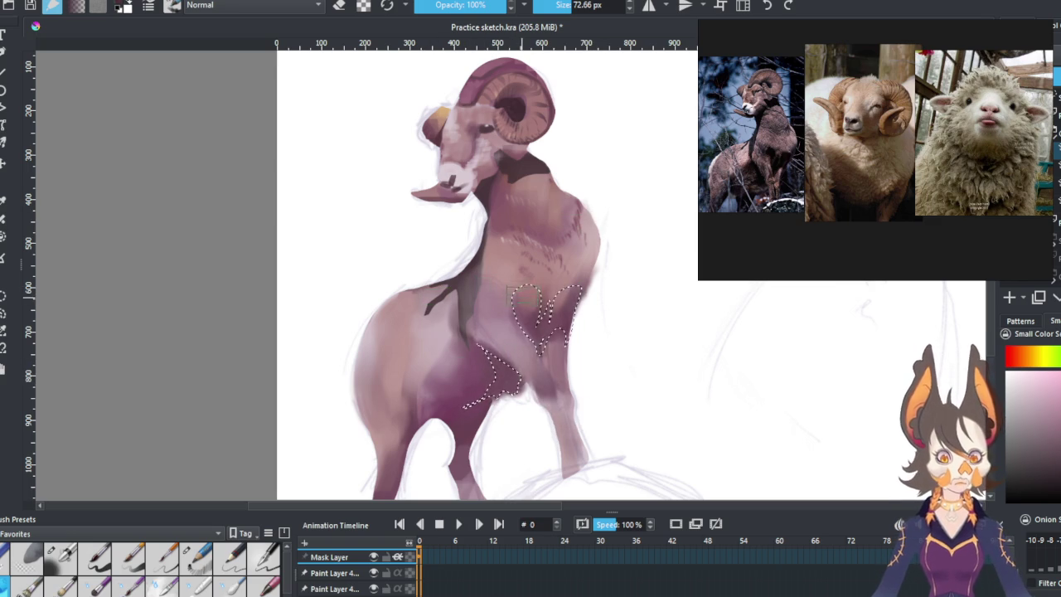
{"action": "left_click_drag", "start_coordinate": [522, 296], "coordinate": [517, 334]}
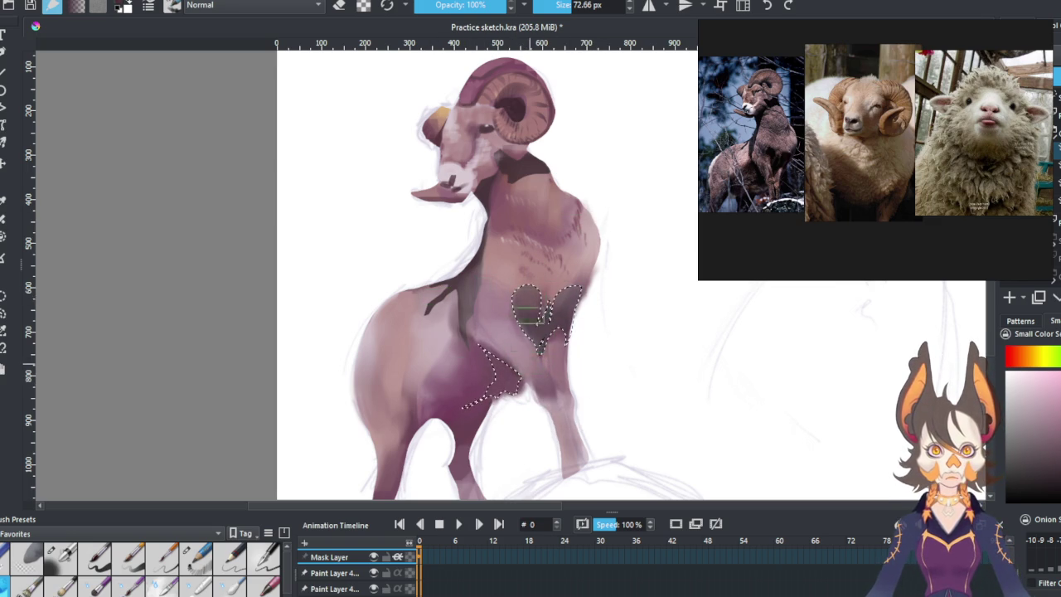
{"action": "left_click", "coordinate": [477, 273], "text": "ctrl"}
{"action": "left_click", "coordinate": [539, 199], "text": "ctrl"}
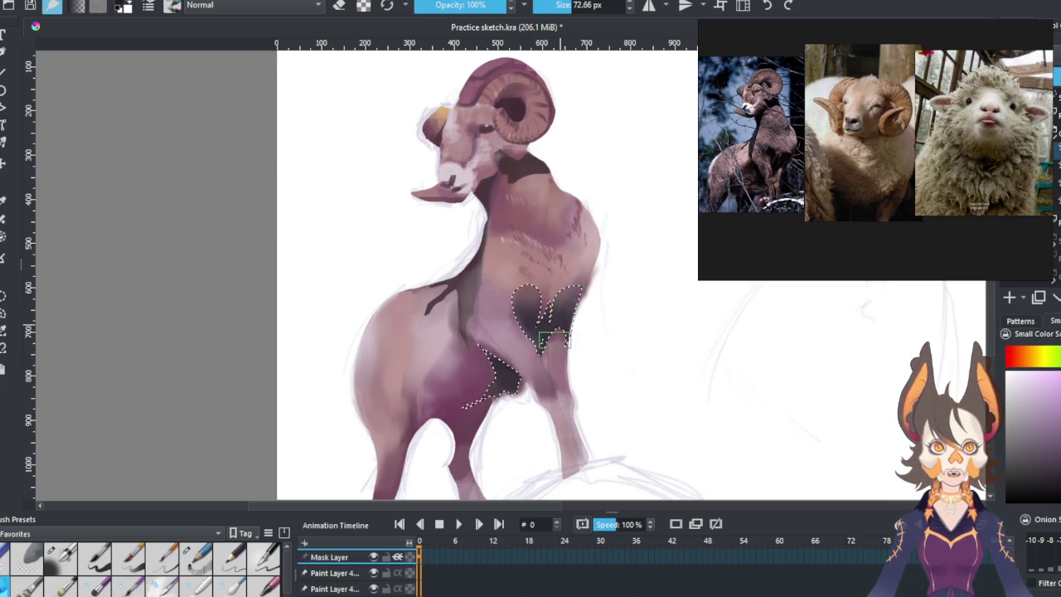
{"action": "left_click", "coordinate": [3, 314]}
{"action": "key", "text": "ctrl+shift+a"}
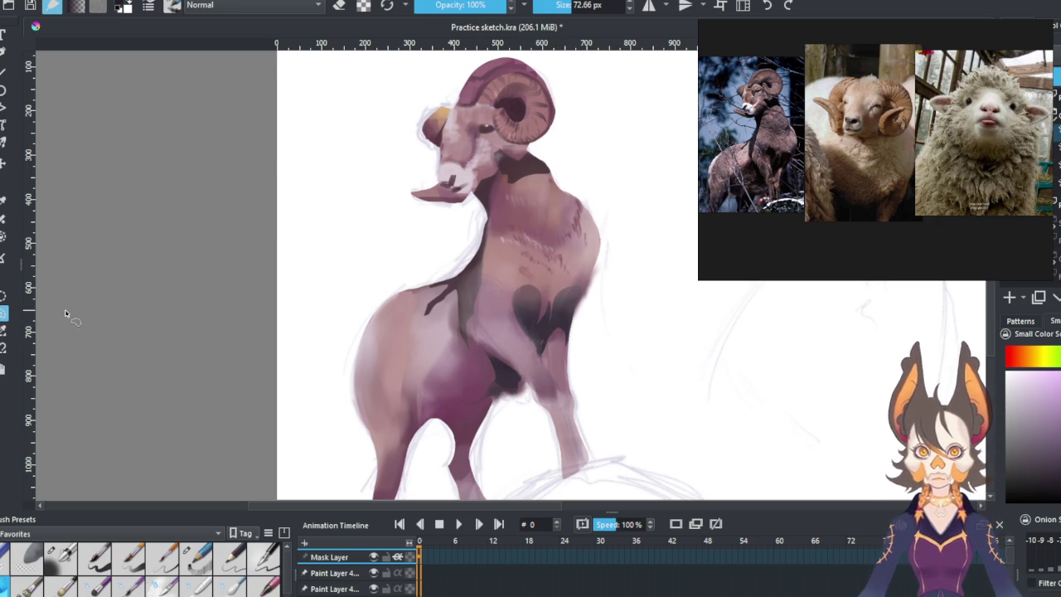
Choose a soft 50 px blending brush preset after trying other sizes.
{"action": "left_click", "coordinate": [162, 585]}
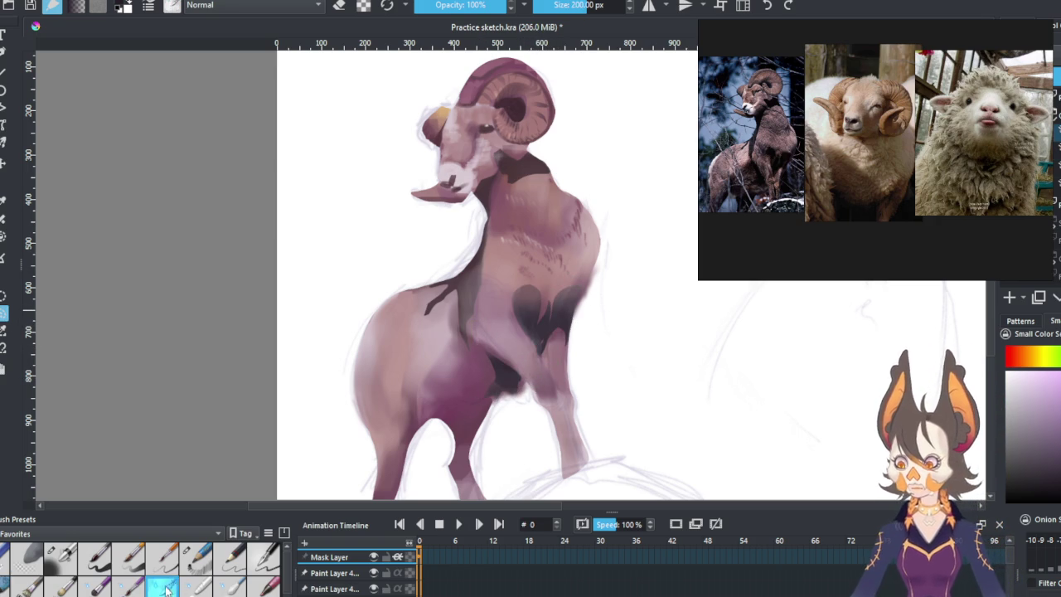
{"action": "left_click", "coordinate": [572, 4]}
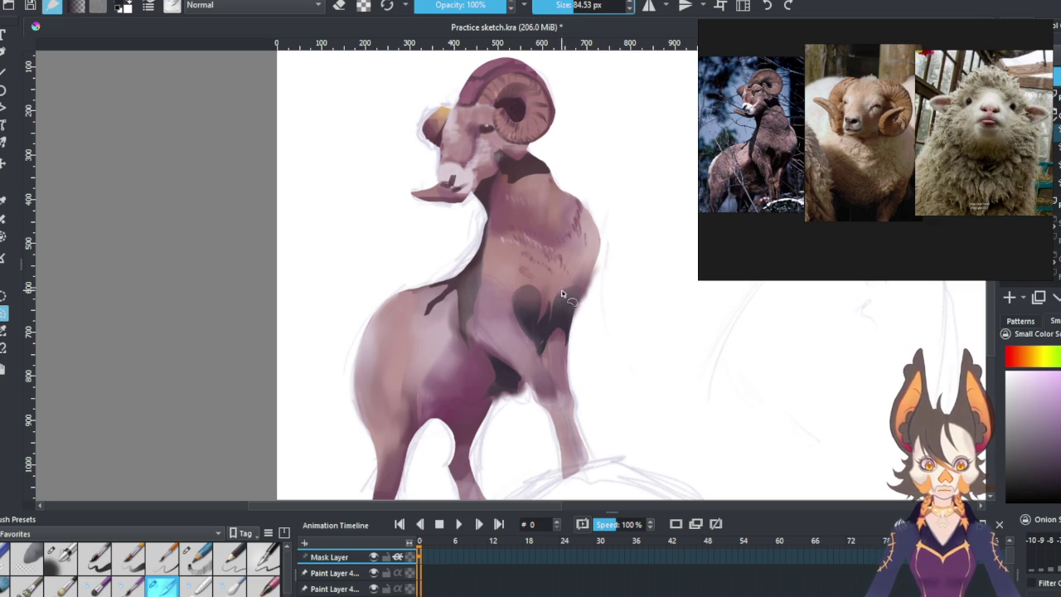
{"action": "left_click_drag", "start_coordinate": [597, 136], "coordinate": [564, 136]}
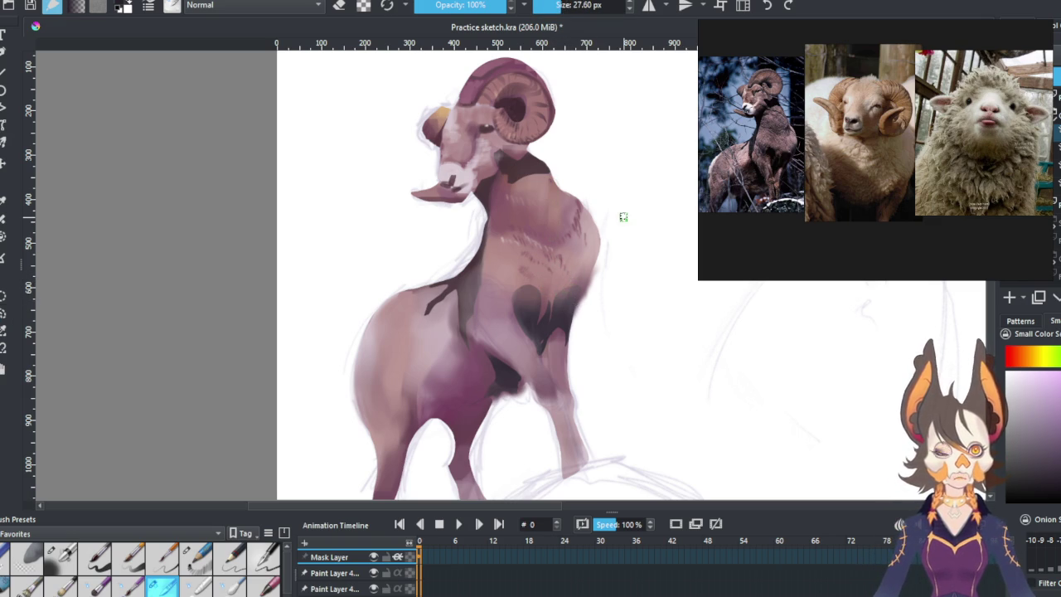
{"action": "left_click", "coordinate": [230, 583]}
{"action": "left_click", "coordinate": [195, 582]}
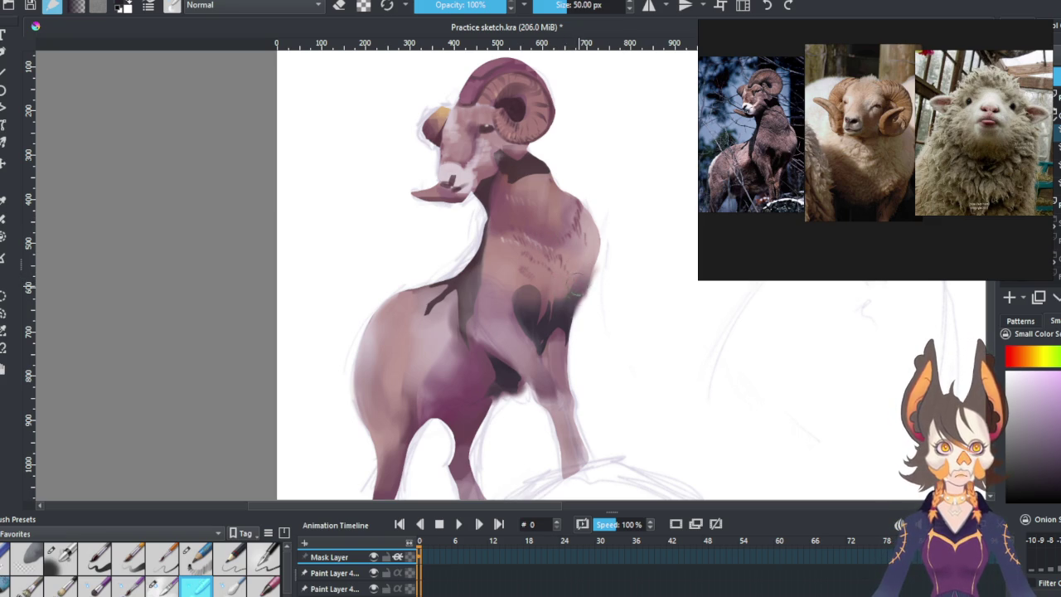
Blend the dark chest shading and the shadow between the front legs, then delete the Mask Layer.
{"action": "left_click_drag", "start_coordinate": [535, 309], "coordinate": [514, 268]}
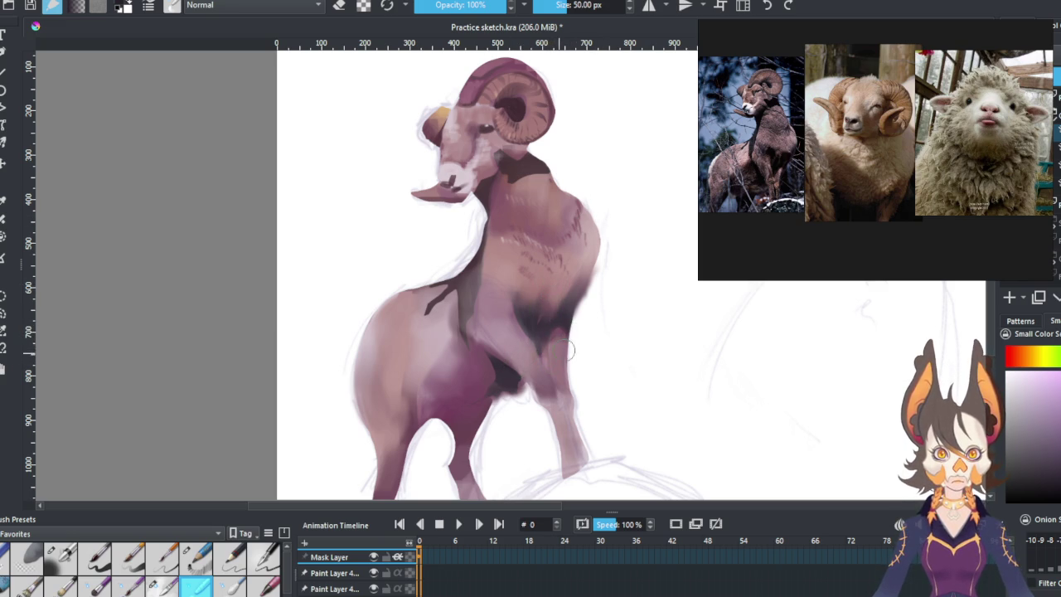
{"action": "left_click_drag", "start_coordinate": [538, 314], "coordinate": [549, 290]}
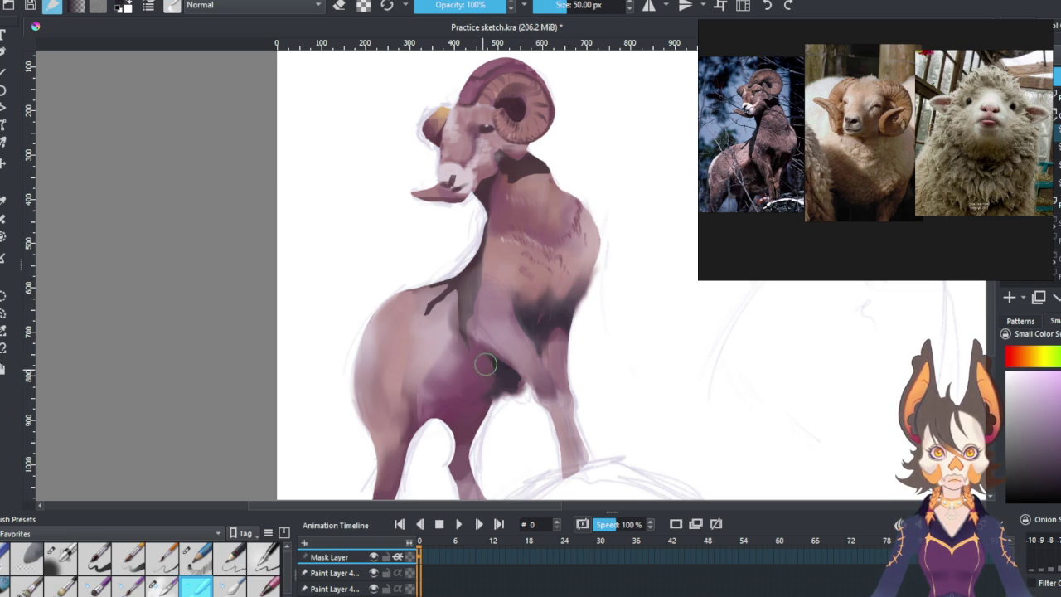
{"action": "left_click_drag", "start_coordinate": [481, 373], "coordinate": [517, 387]}
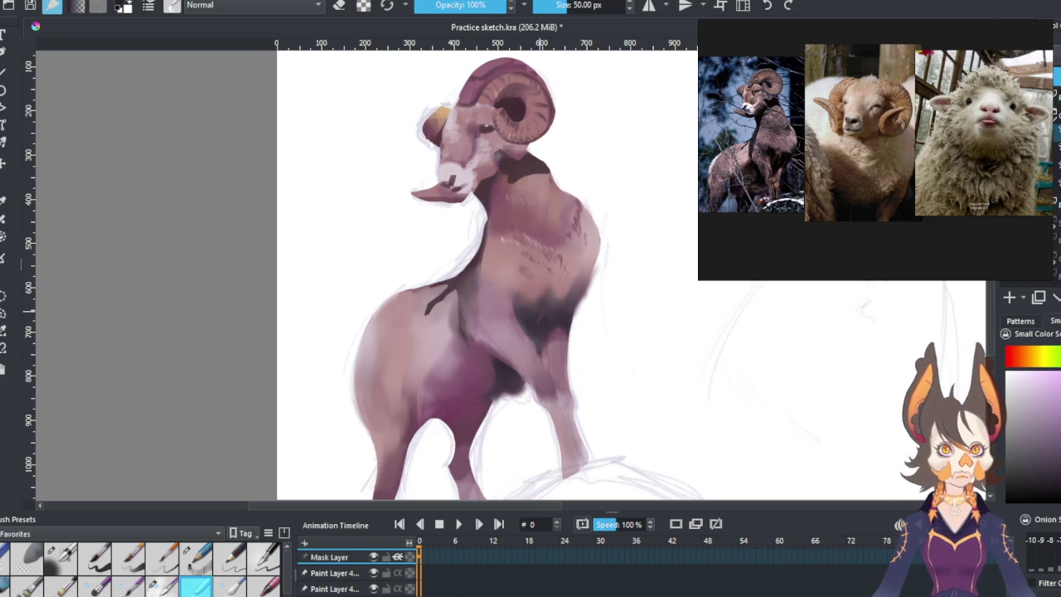
{"action": "left_click", "coordinate": [539, 310], "text": "ctrl"}
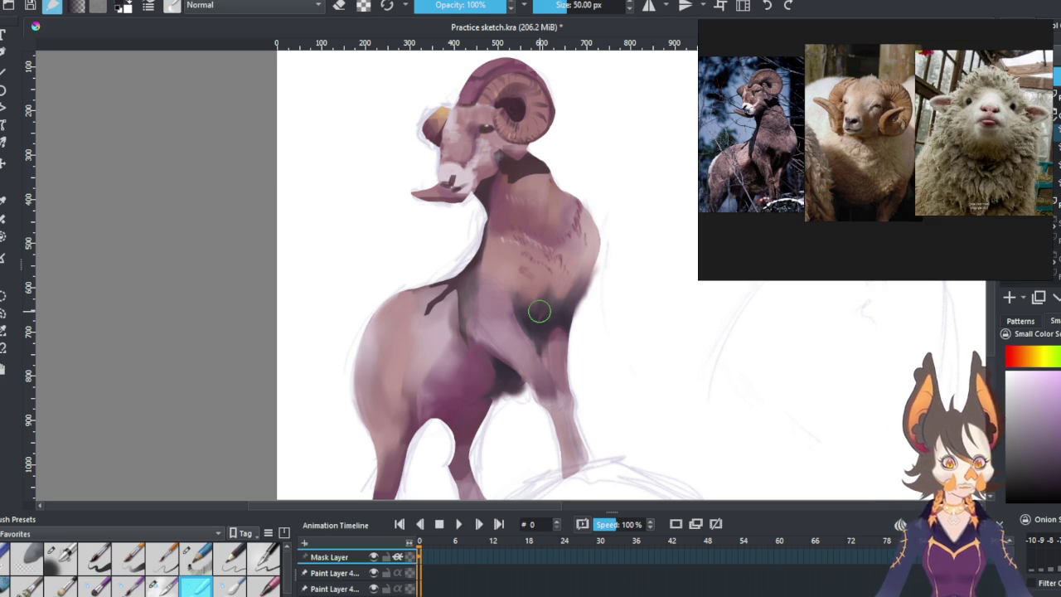
{"action": "key", "text": "shift+Delete"}
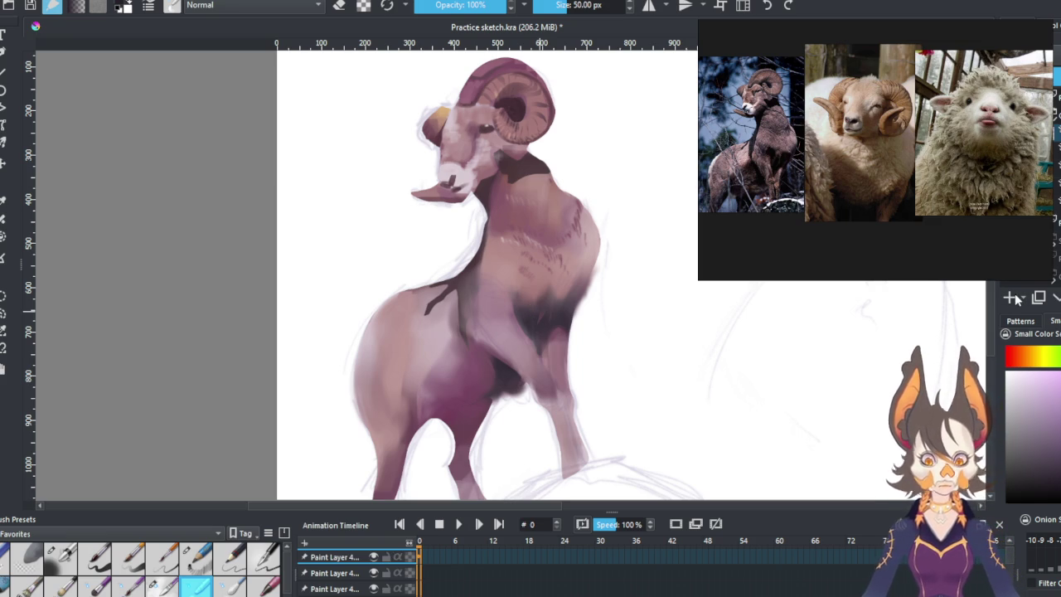
Pick an orange-yellow colour with a brush of about 15 px, undoing a stray neck stroke.
{"action": "left_click_drag", "start_coordinate": [585, 6], "coordinate": [569, 6]}
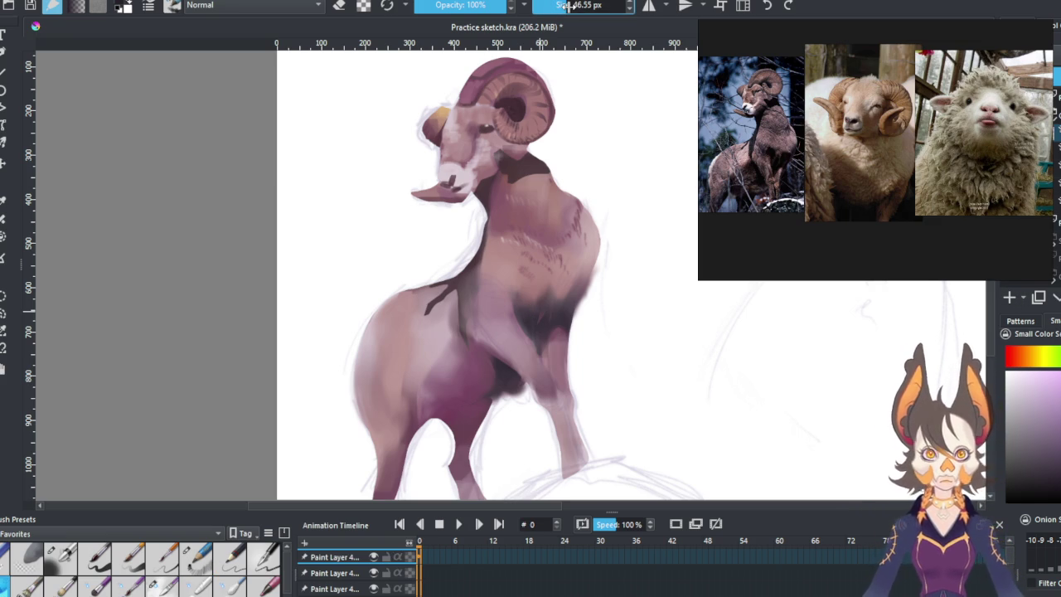
{"action": "left_click", "coordinate": [1030, 362]}
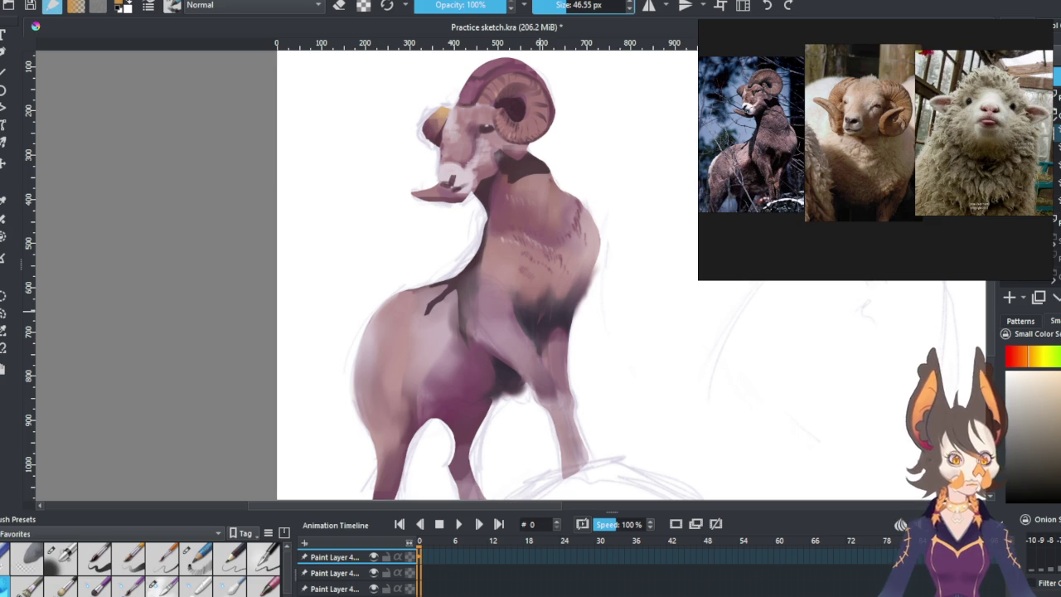
{"action": "key", "text": "bracketleft"}
{"action": "key", "text": "bracketleft"}
{"action": "key", "text": "bracketleft"}
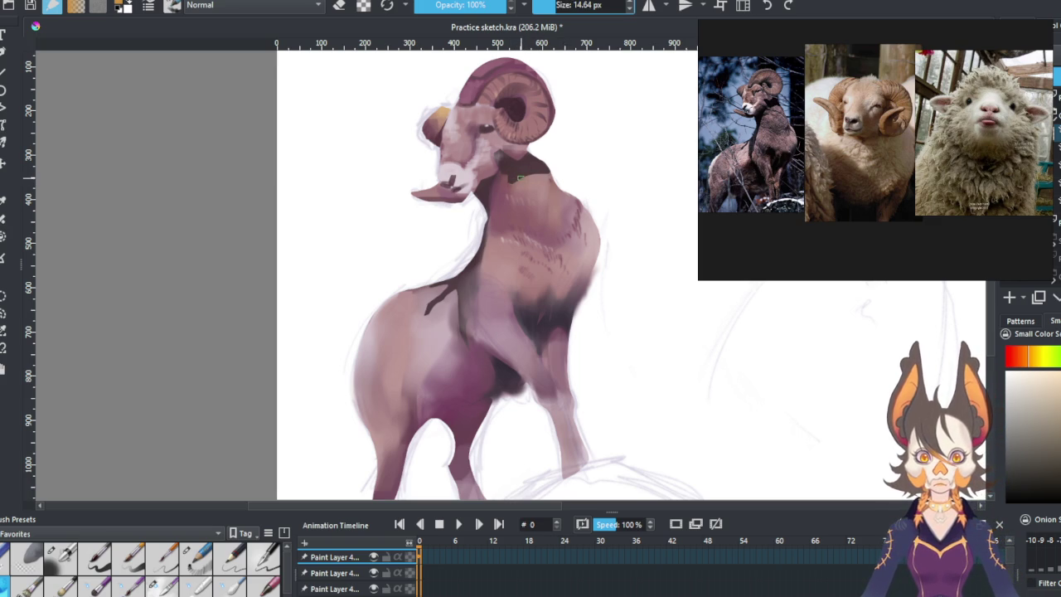
{"action": "left_click_drag", "start_coordinate": [508, 180], "coordinate": [528, 173]}
{"action": "key", "text": "ctrl+z"}
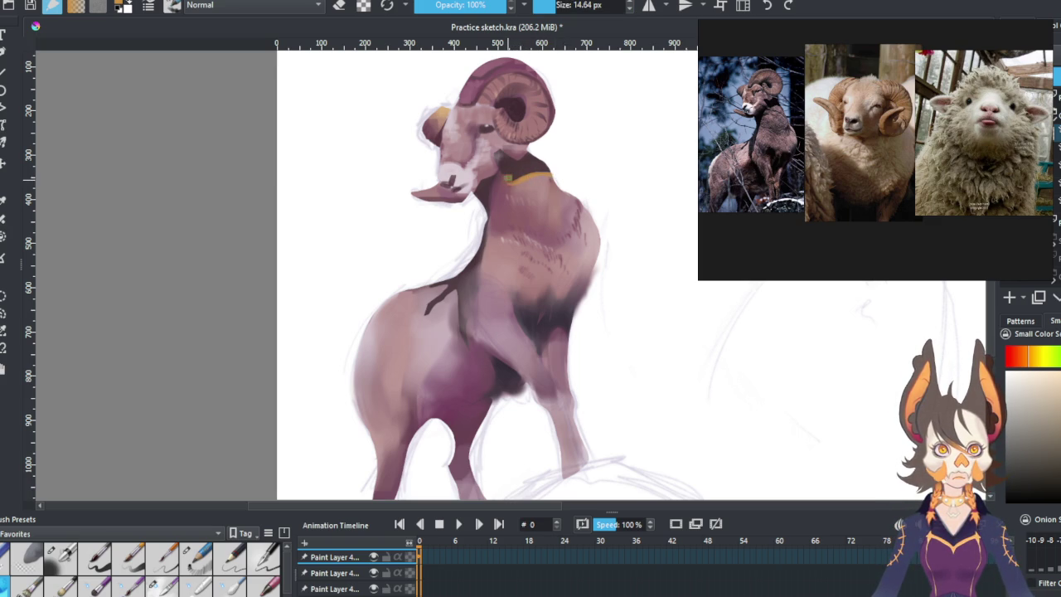
Draw yellow lines down the neck and across the chest, plus a small 6.5 px teal dab.
{"action": "left_click_drag", "start_coordinate": [496, 176], "coordinate": [488, 214]}
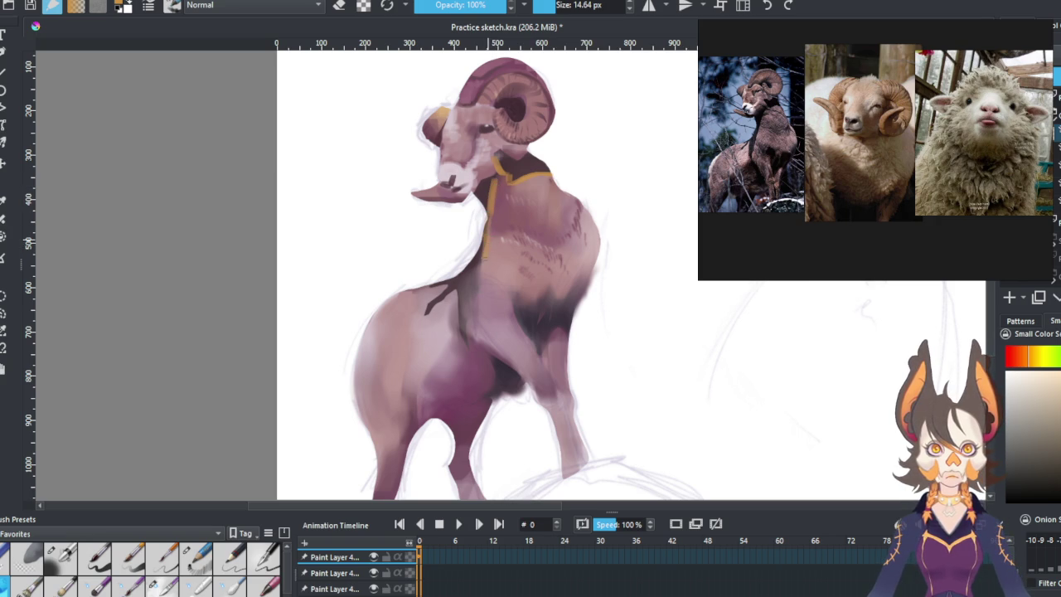
{"action": "left_click", "coordinate": [431, 312]}
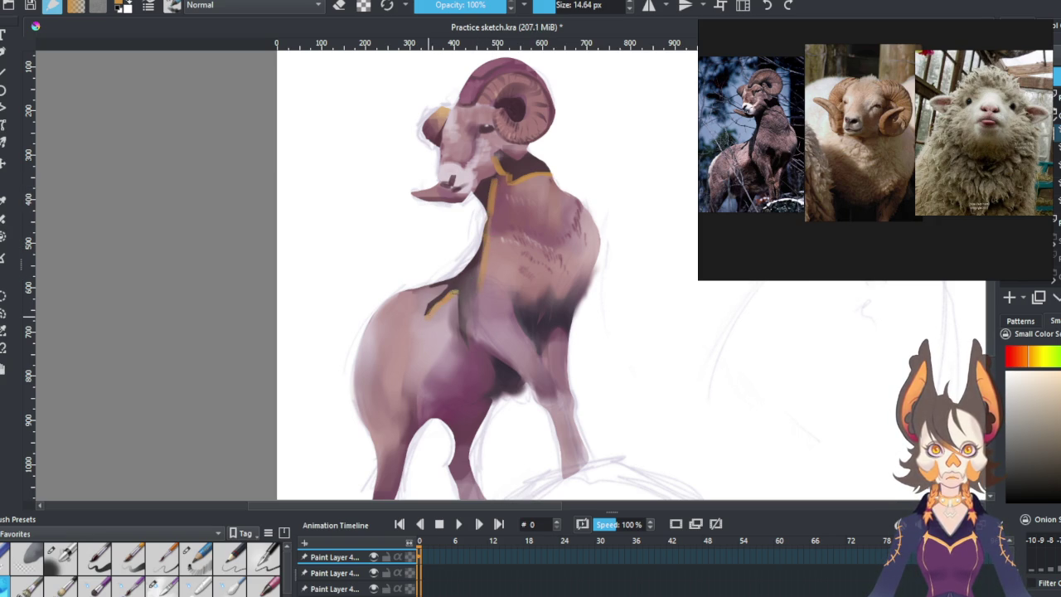
{"action": "left_click_drag", "start_coordinate": [466, 306], "coordinate": [469, 313]}
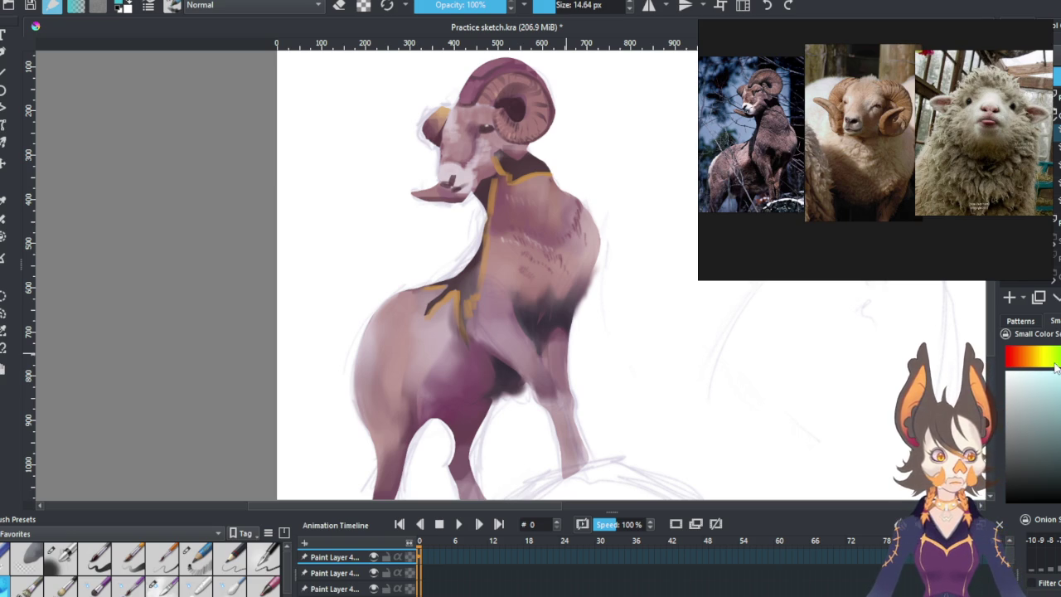
{"action": "left_click", "coordinate": [547, 5]}
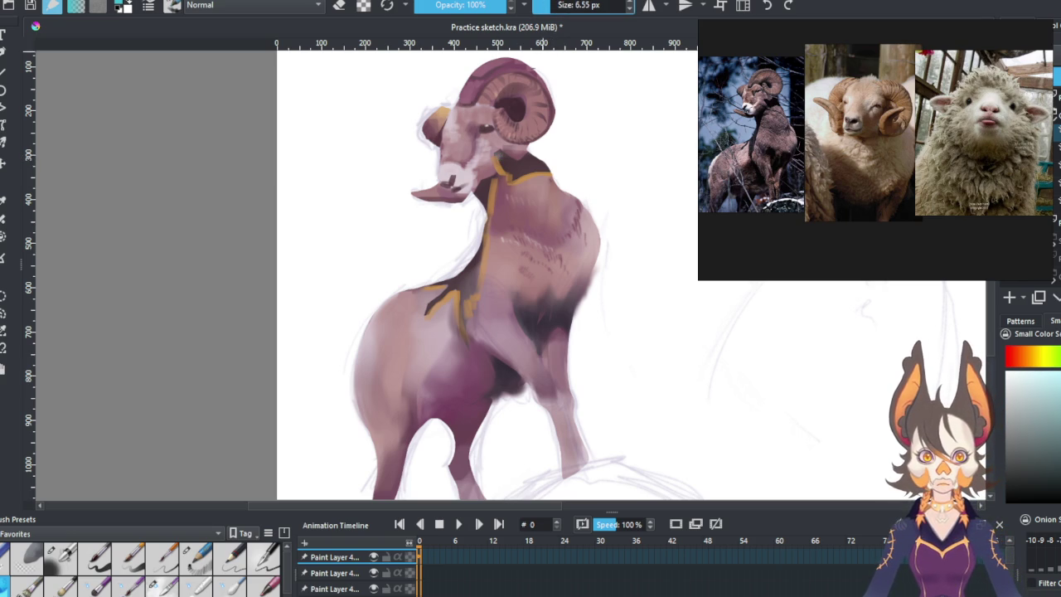
{"action": "left_click_drag", "start_coordinate": [496, 155], "coordinate": [501, 168]}
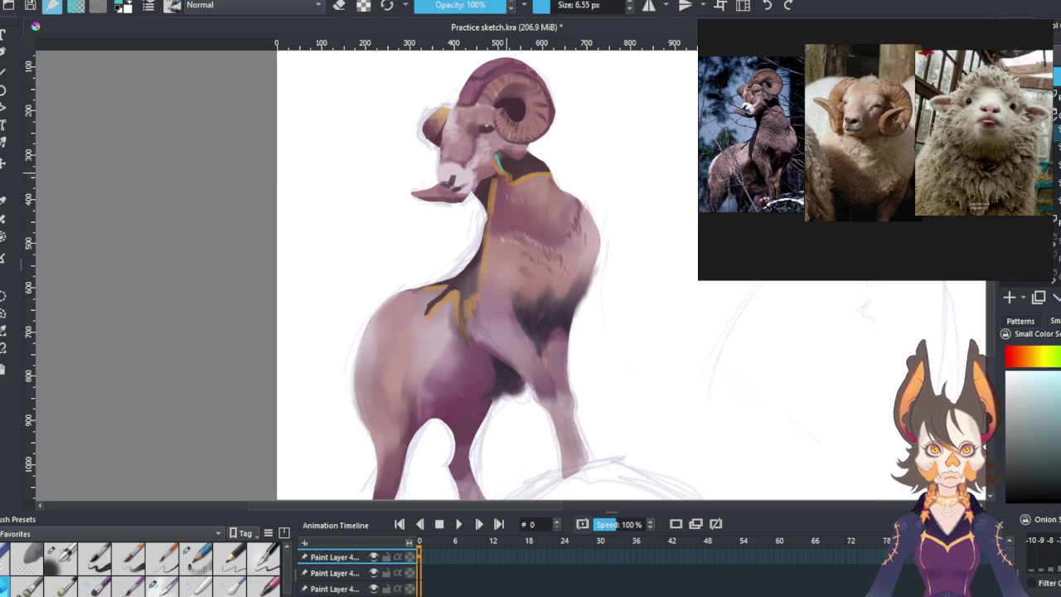
Paint teal strokes along the neck lines with a 10 px brush at 71% opacity.
{"action": "left_click", "coordinate": [554, 5]}
{"action": "left_click", "coordinate": [487, 5]}
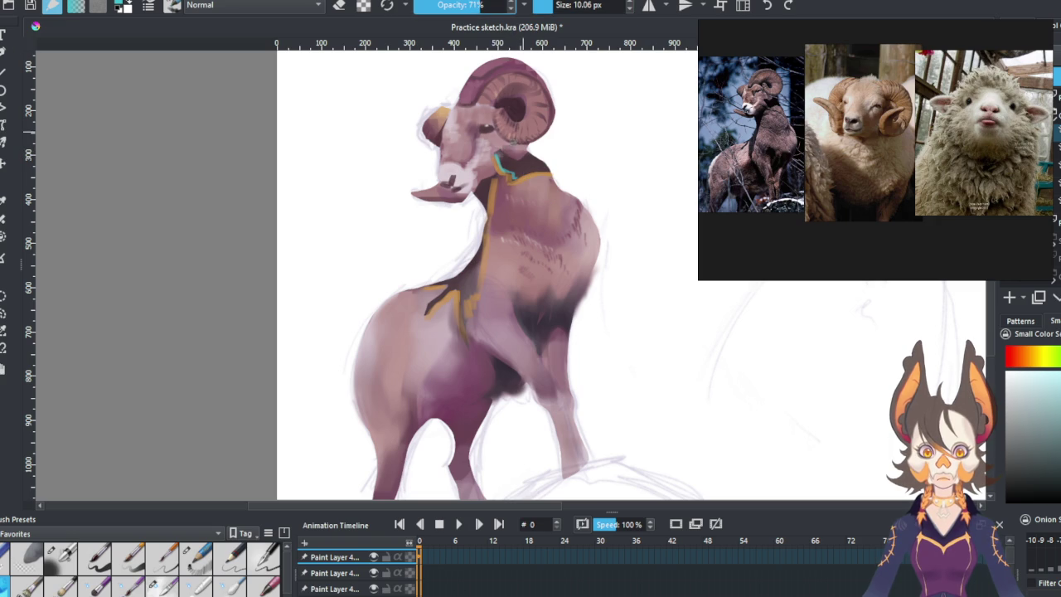
{"action": "mouse_move", "coordinate": [516, 176]}
{"action": "left_mouse_down"}
{"action": "mouse_move", "coordinate": [498, 157]}
{"action": "mouse_move", "coordinate": [546, 170]}
{"action": "left_mouse_up"}
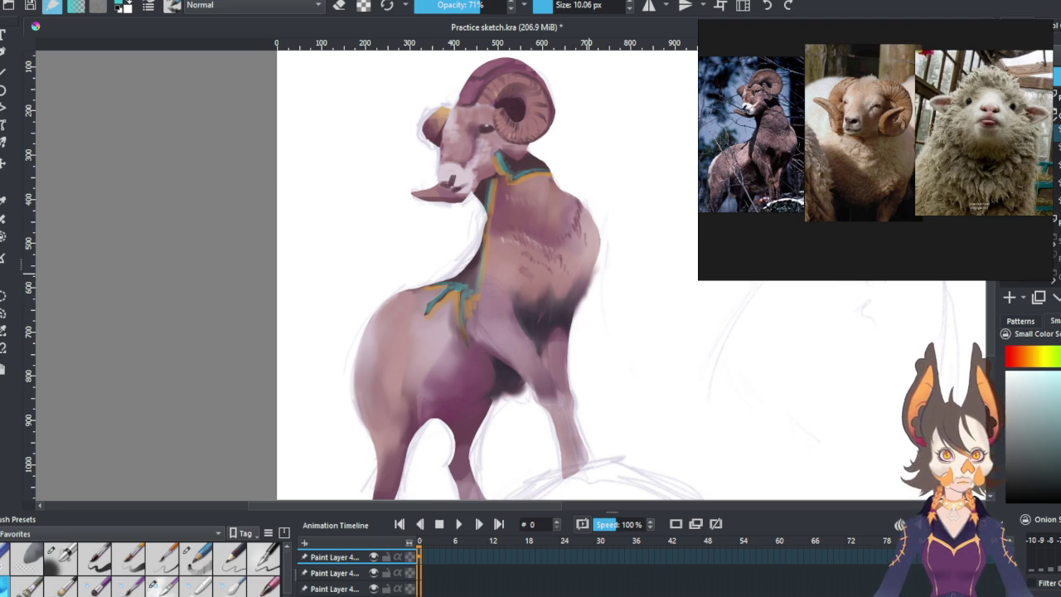
{"action": "left_click", "coordinate": [230, 587]}
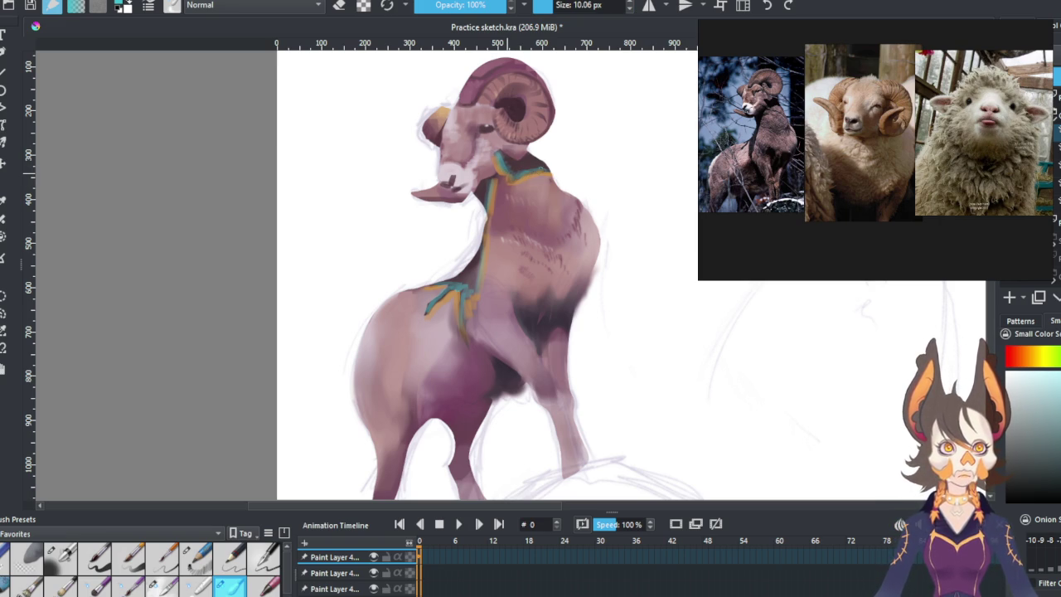
Switch to the larger 50 px brush preset to paint fur over the top of the neck.
{"action": "key", "text": "bracketright"}
{"action": "key", "text": "bracketright"}
{"action": "key", "text": "bracketright"}
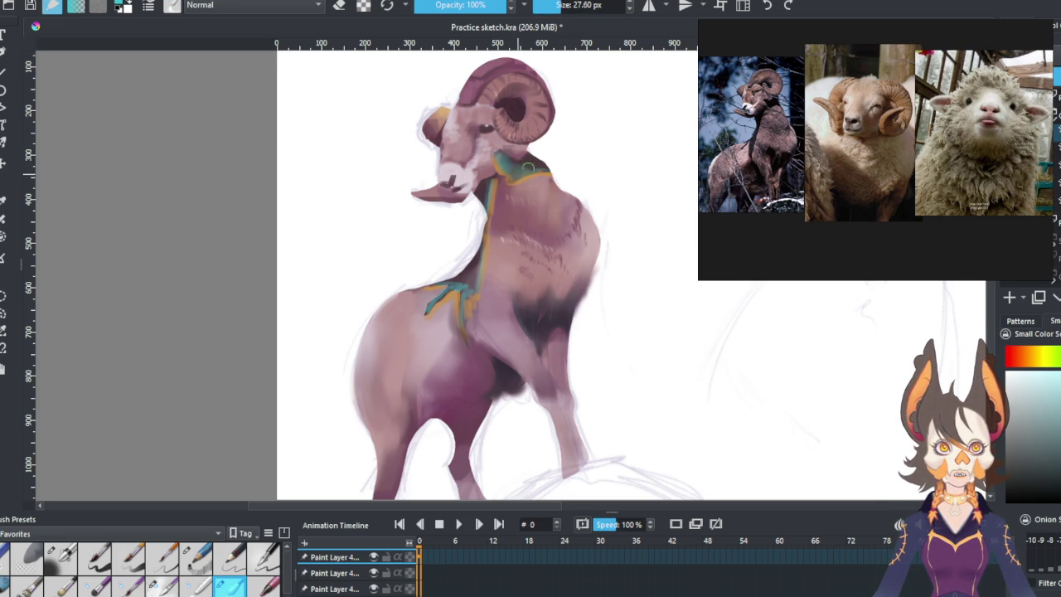
{"action": "key", "text": "slash"}
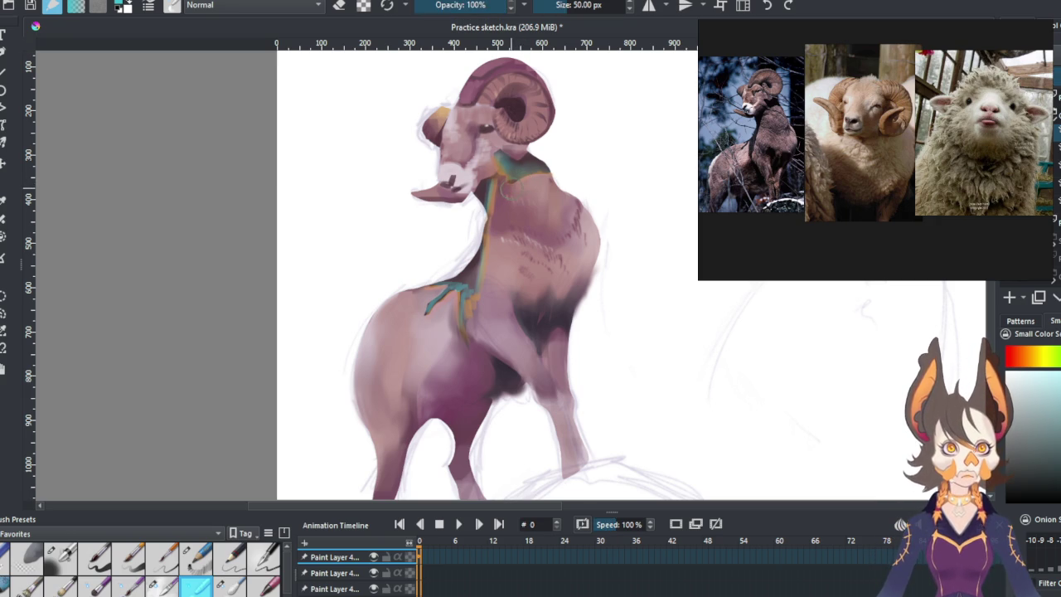
Step back and forth through undo history comparing teal/yellow and dark brown collar versions, ending on dark brown.
{"action": "key", "text": "alt+Tab"}
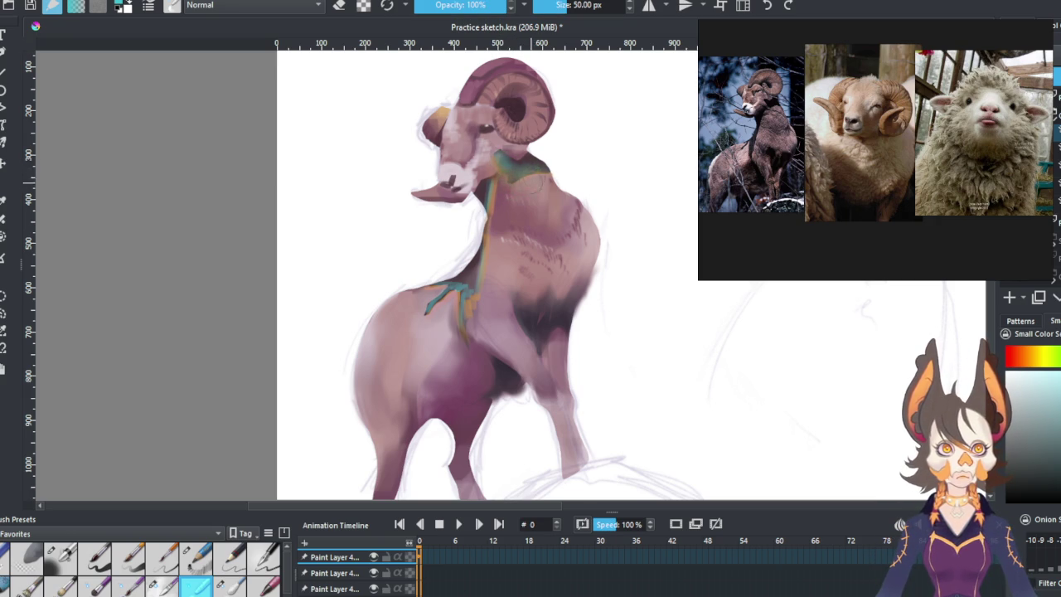
{"action": "key", "text": "ctrl+z"}
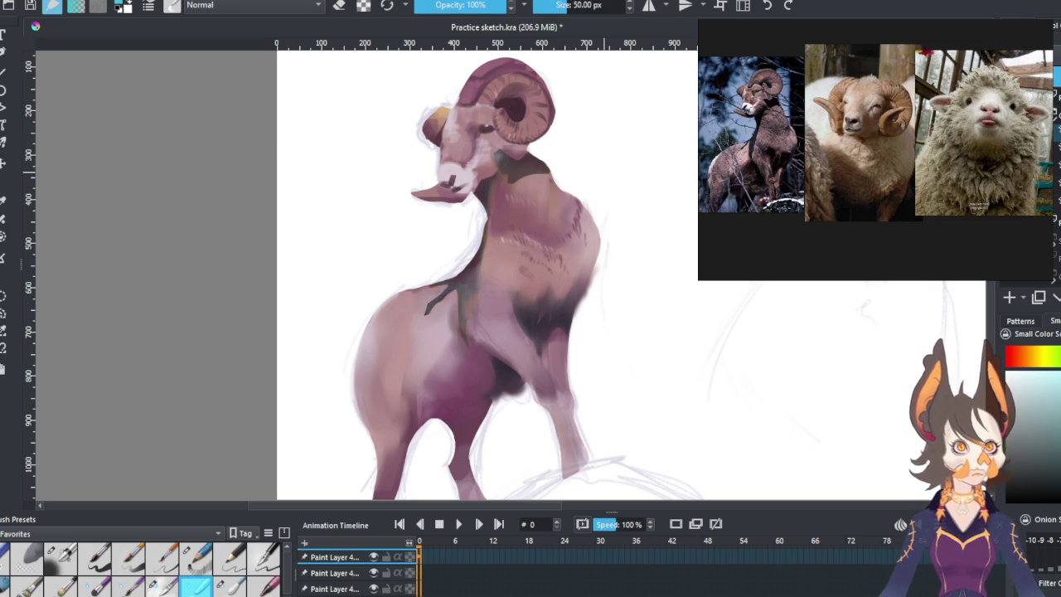
{"action": "key", "text": "ctrl+shift+z"}
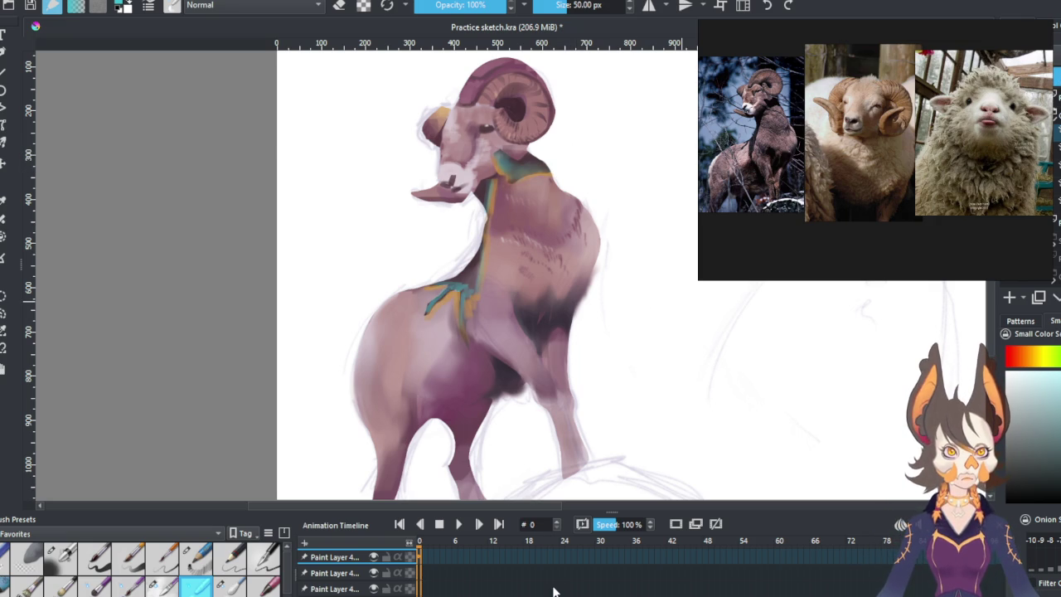
{"action": "key", "text": "ctrl+shift+z"}
{"action": "key", "text": "ctrl+shift+z"}
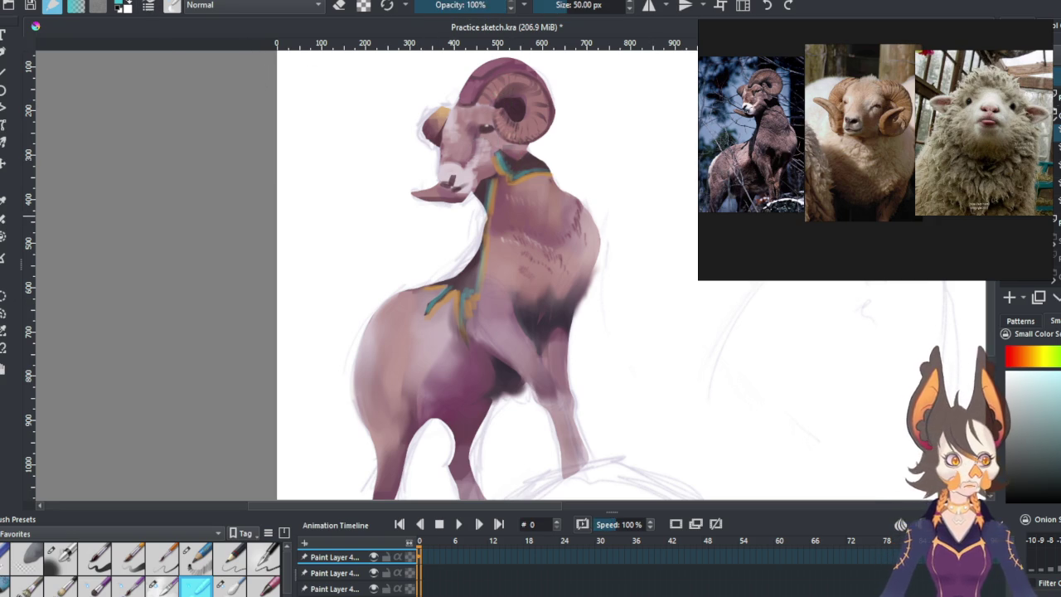
{"action": "key", "text": "ctrl+z"}
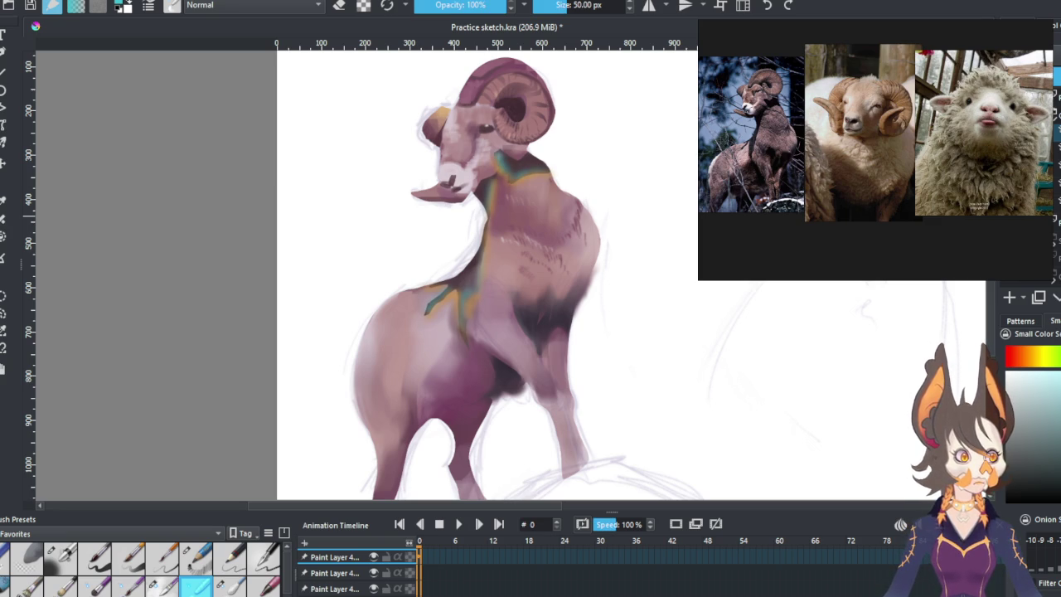
{"action": "key", "text": "ctrl+z"}
{"action": "key", "text": "ctrl+shift+z"}
{"action": "key", "text": "ctrl+z"}
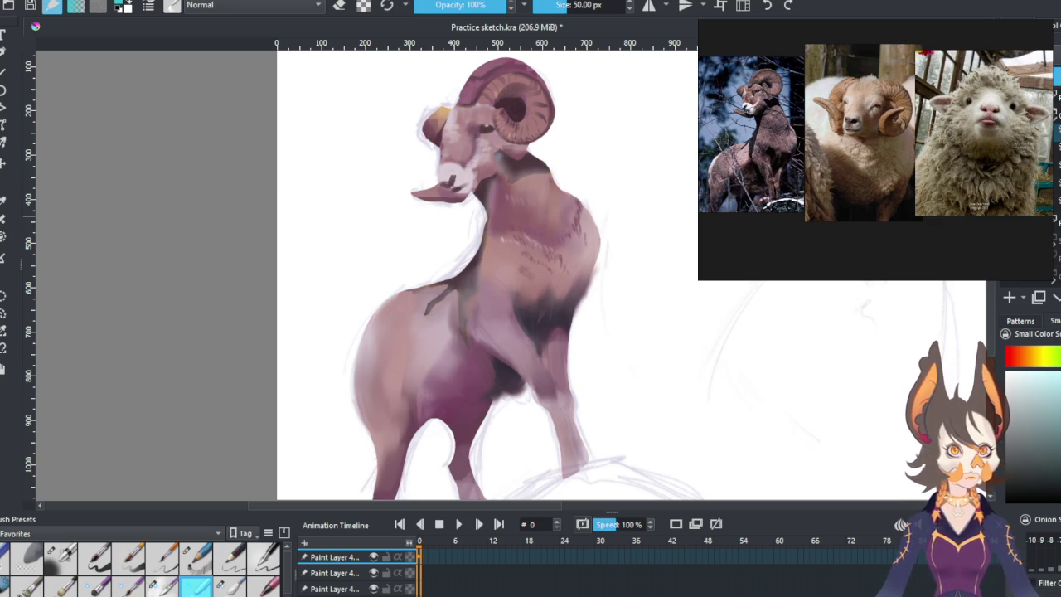
{"action": "key", "text": "ctrl+z"}
{"action": "key", "text": "ctrl+shift+z"}
{"action": "key", "text": "ctrl+shift+z"}
{"action": "key", "text": "ctrl+z"}
{"action": "key", "text": "ctrl+shift+z"}
{"action": "key", "text": "ctrl+z"}
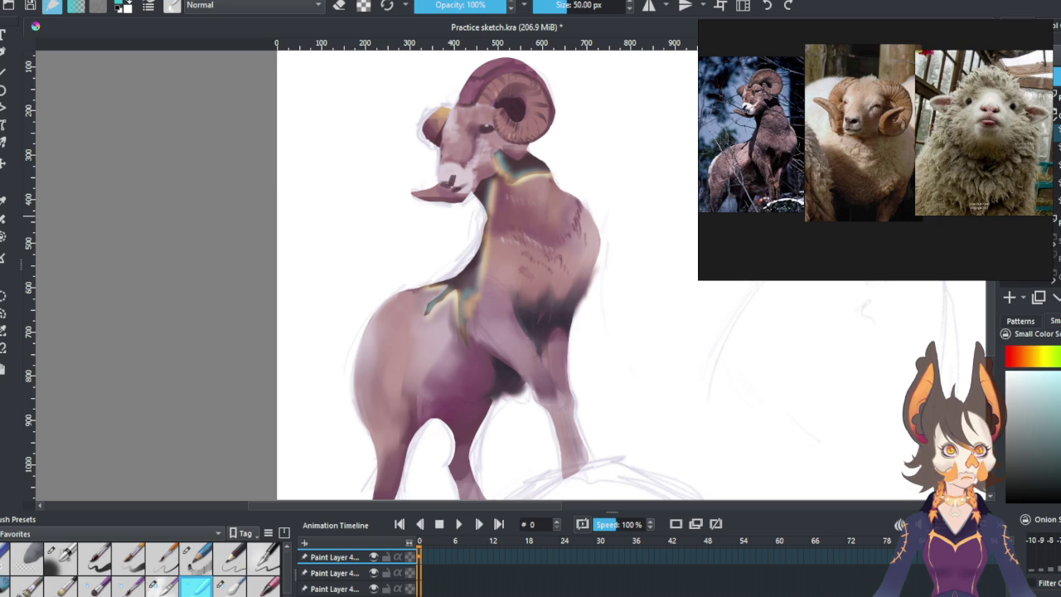
{"action": "key", "text": "ctrl+shift+z"}
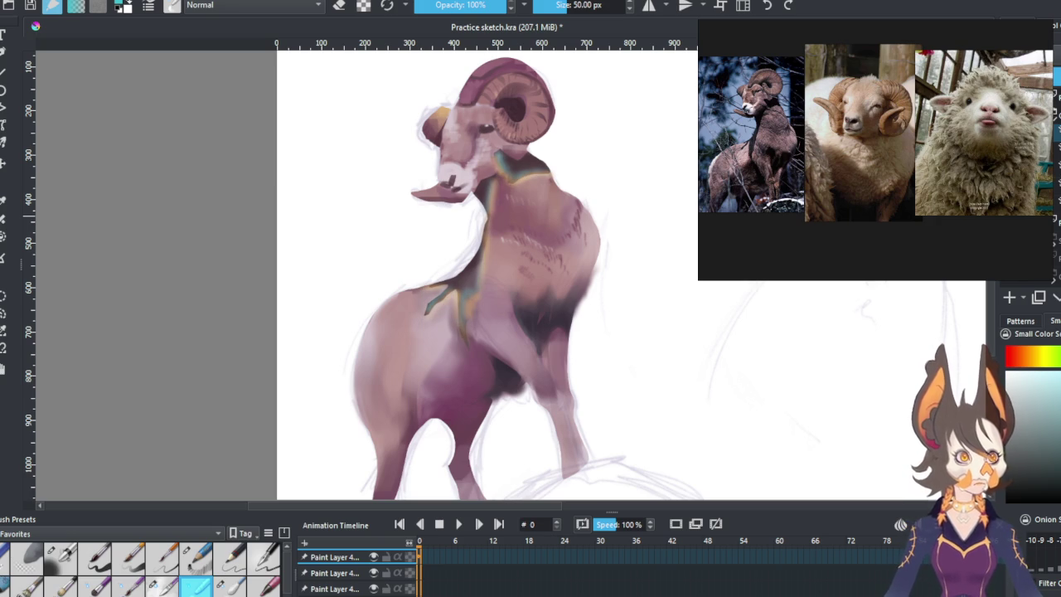
{"action": "key", "text": "ctrl+shift+z"}
{"action": "key", "text": "ctrl+z"}
{"action": "key", "text": "ctrl+shift+z"}
{"action": "key", "text": "ctrl+z"}
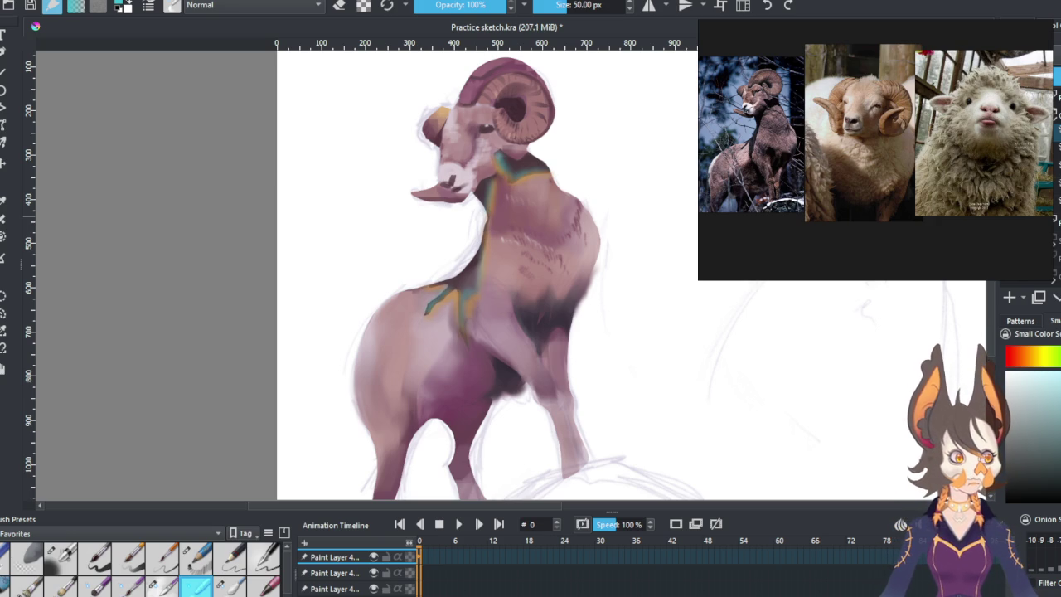
{"action": "key", "text": "ctrl+shift+z"}
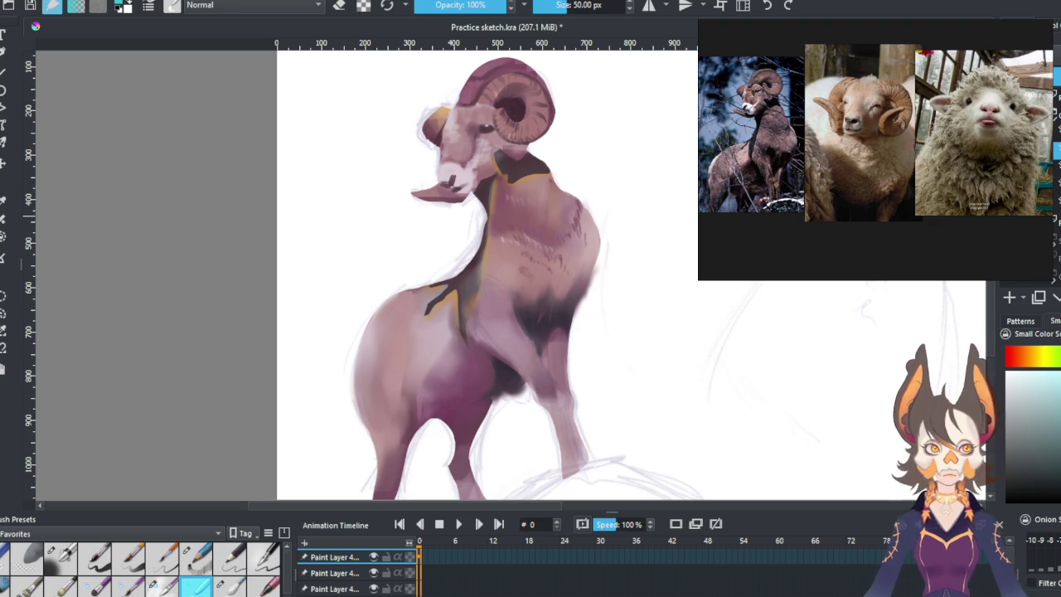
{"action": "key", "text": "ctrl+z"}
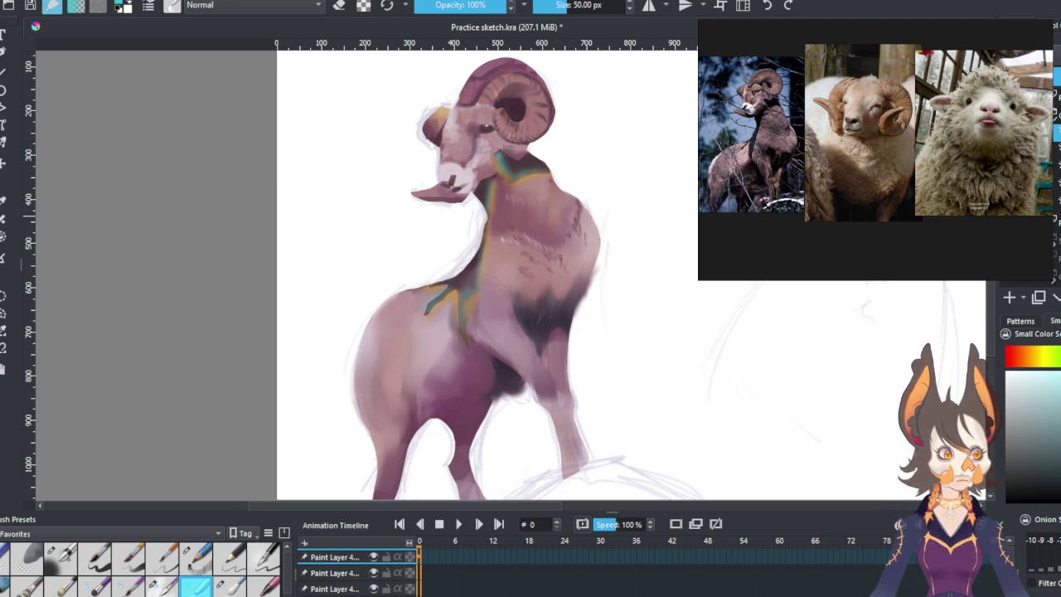
{"action": "key", "text": "ctrl+z"}
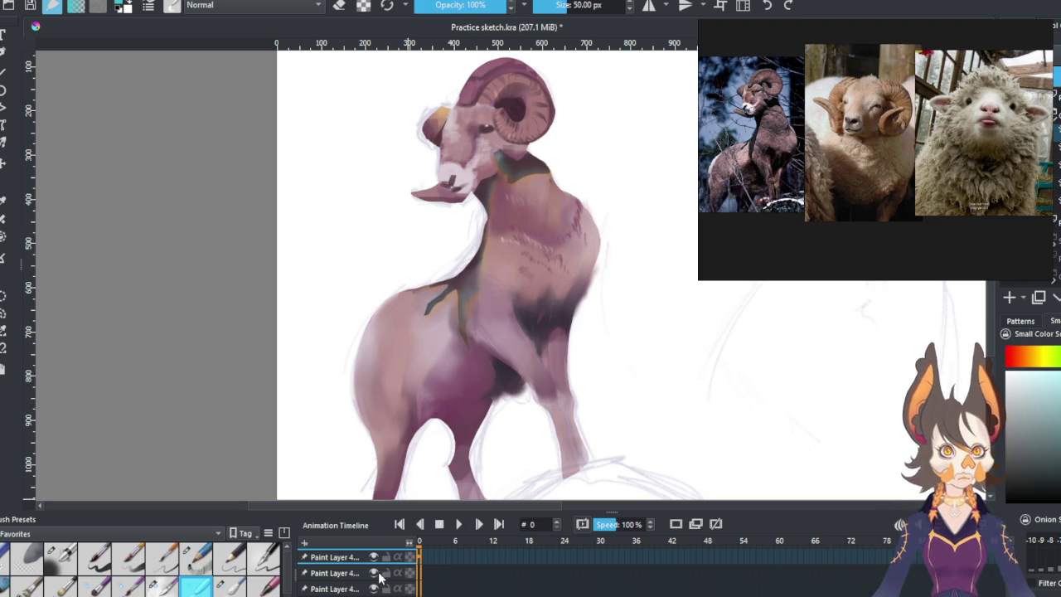
{"action": "scroll", "coordinate": [628, 175], "scroll_direction": "down", "scroll_amount": 2}
{"action": "scroll", "coordinate": [613, 182], "scroll_direction": "down", "scroll_amount": 2}
{"action": "scroll", "coordinate": [597, 182], "scroll_direction": "up", "scroll_amount": 3}
{"action": "scroll", "coordinate": [597, 230], "scroll_direction": "down", "scroll_amount": 1}
{"action": "scroll", "coordinate": [585, 249], "scroll_direction": "up", "scroll_amount": 1}
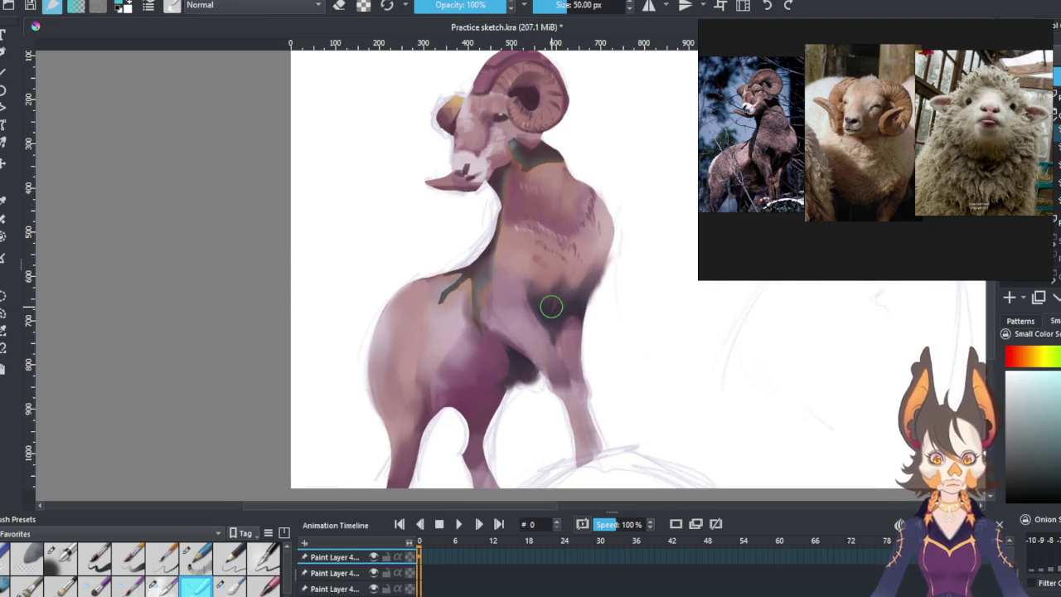
{"action": "key", "text": "ctrl+z"}
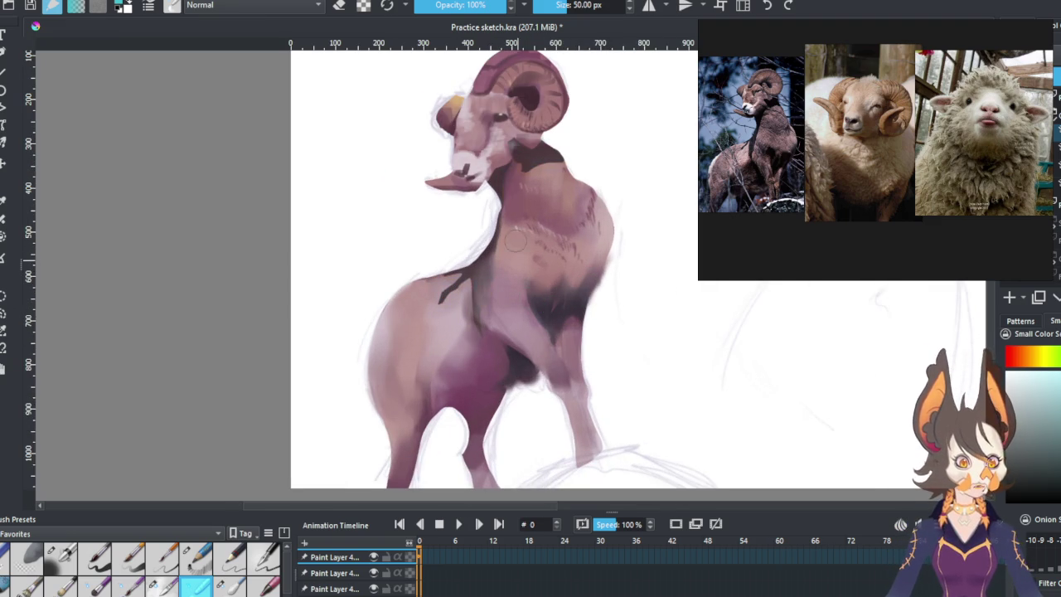
{"action": "scroll", "coordinate": [531, 241], "scroll_direction": "down", "scroll_amount": 1}
{"action": "scroll", "coordinate": [530, 240], "scroll_direction": "up", "scroll_amount": 1}
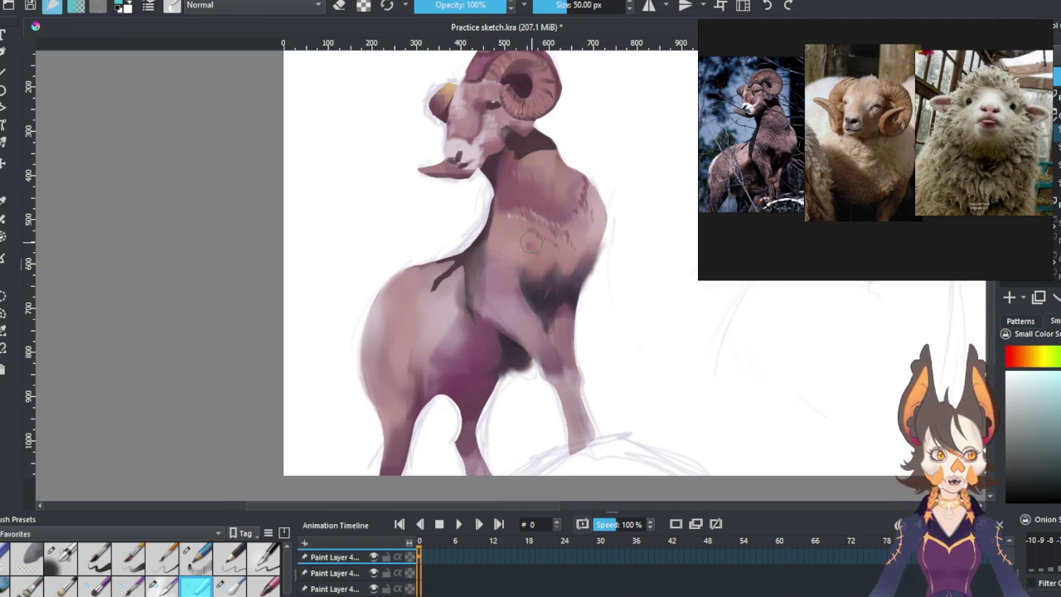
Select a fine detail brush, then undo a trial neck patch and an accidentally added mask layer.
{"action": "left_click", "coordinate": [204, 560]}
{"action": "left_click_drag", "start_coordinate": [588, 243], "coordinate": [592, 268]}
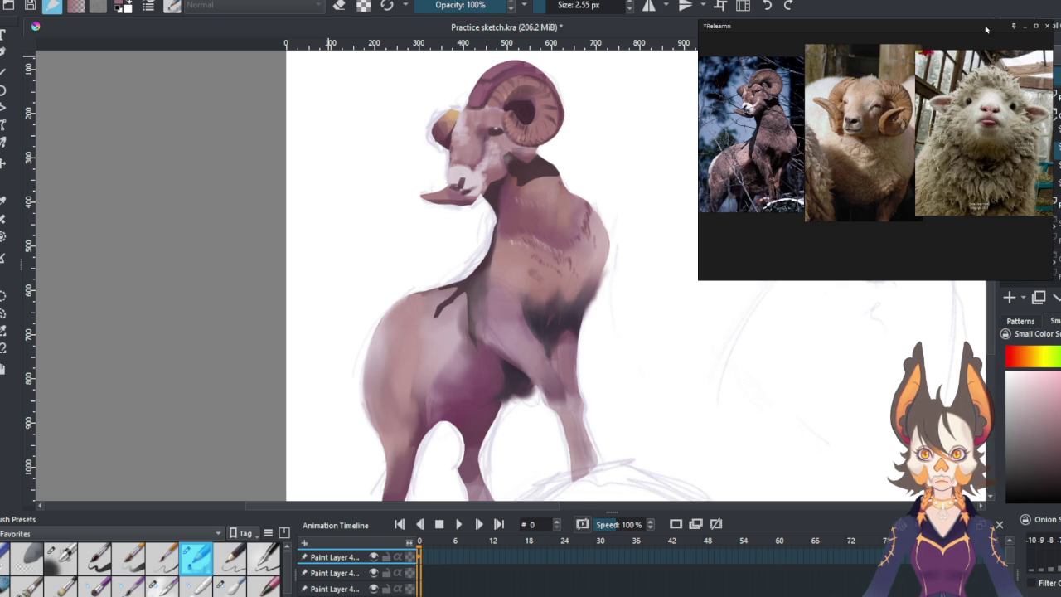
{"action": "left_click_drag", "start_coordinate": [543, 165], "coordinate": [521, 170]}
{"action": "key", "text": "ctrl+z"}
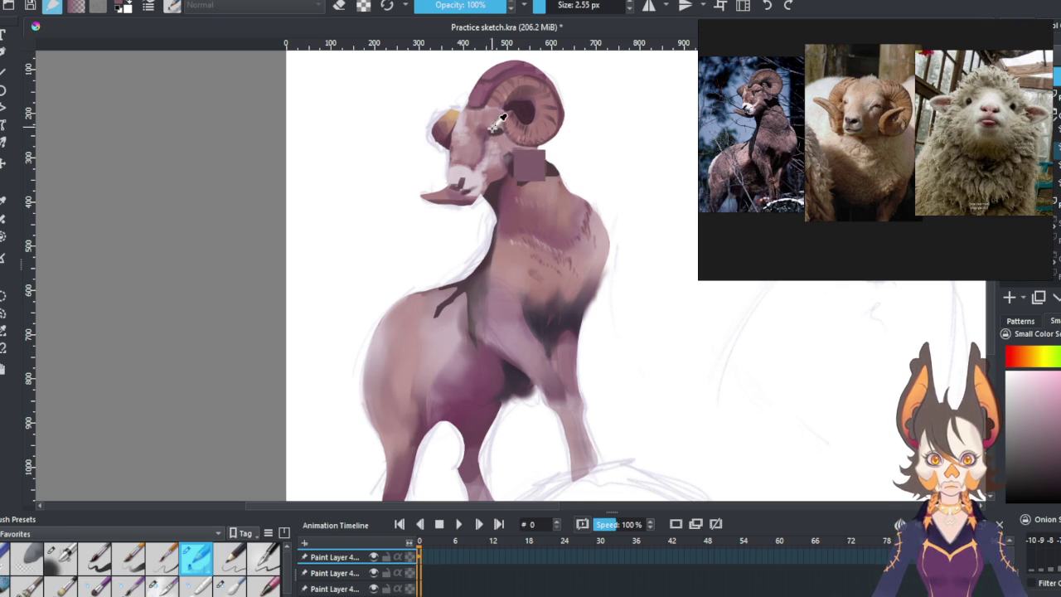
{"action": "key", "text": "ctrl+z"}
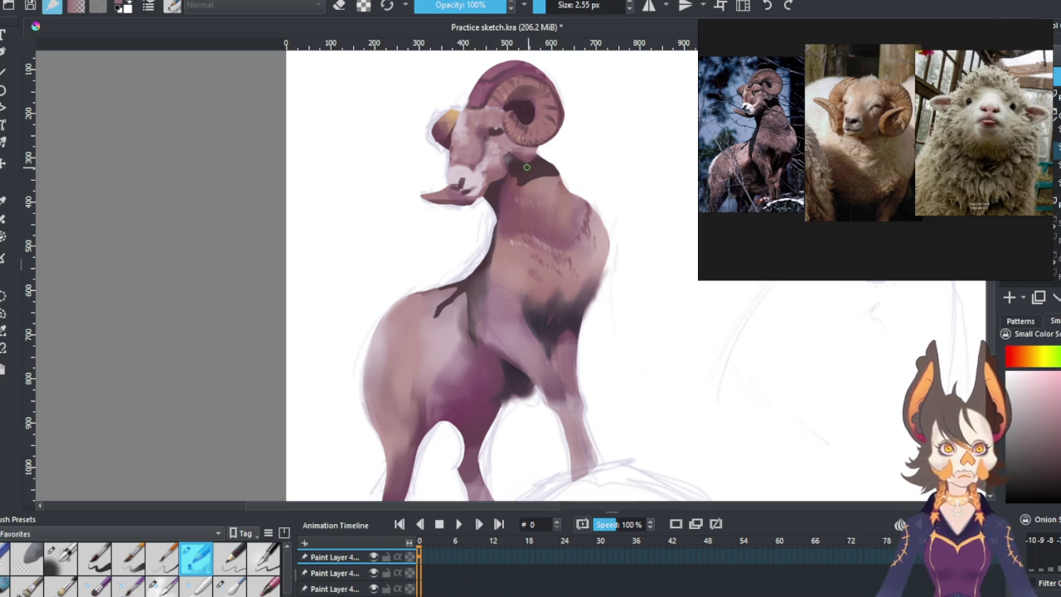
{"action": "key", "text": "Insert"}
{"action": "key", "text": "ctrl+z"}
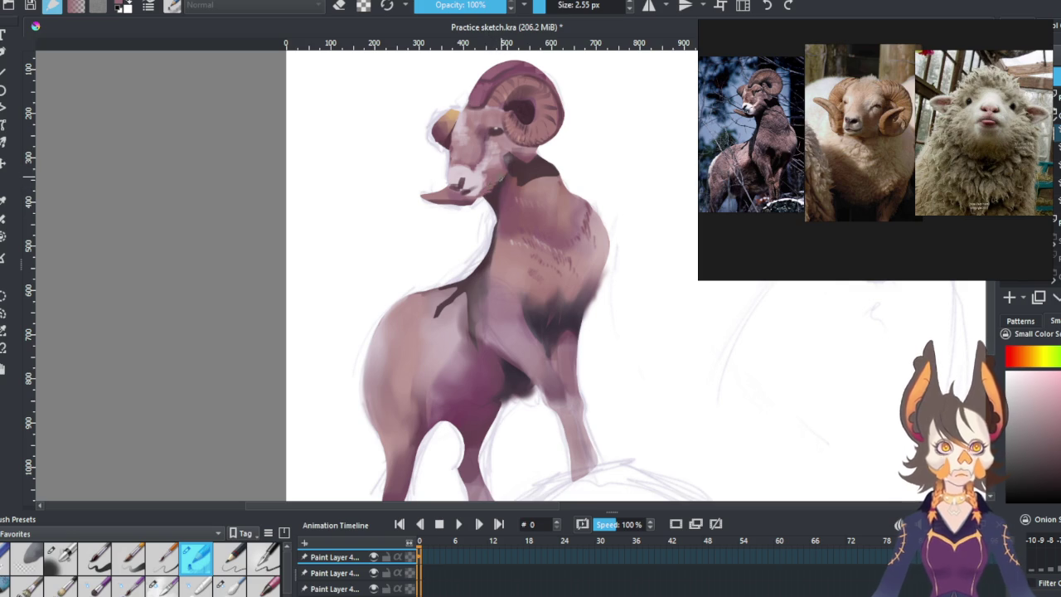
Sample pinkish tones and paint light strokes on the neck just below the horn.
{"action": "left_click", "coordinate": [496, 189], "text": "ctrl"}
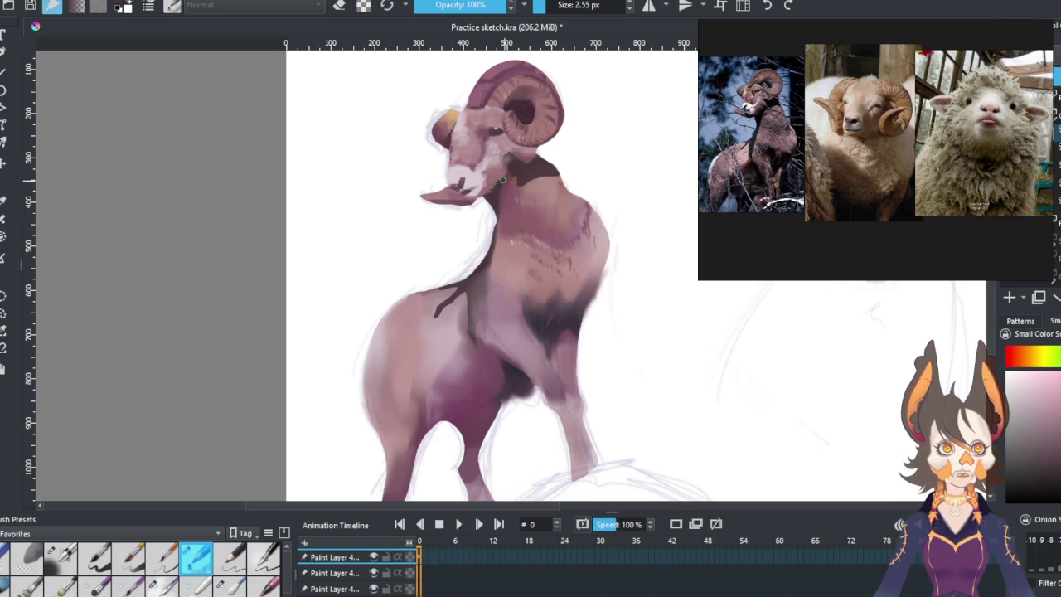
{"action": "left_click", "coordinate": [495, 184], "text": "ctrl"}
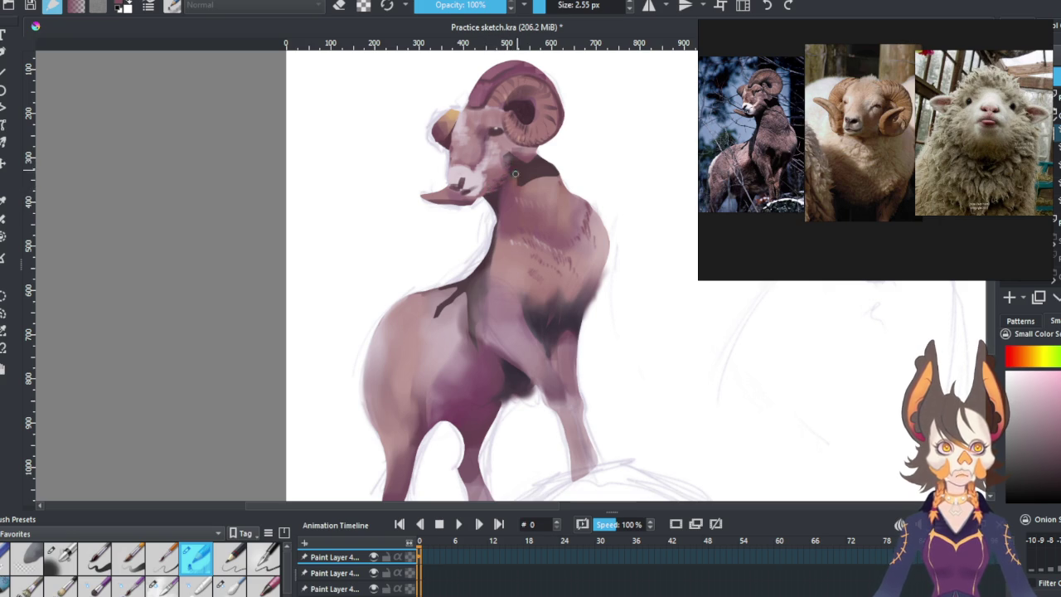
{"action": "left_click_drag", "start_coordinate": [514, 161], "coordinate": [535, 154]}
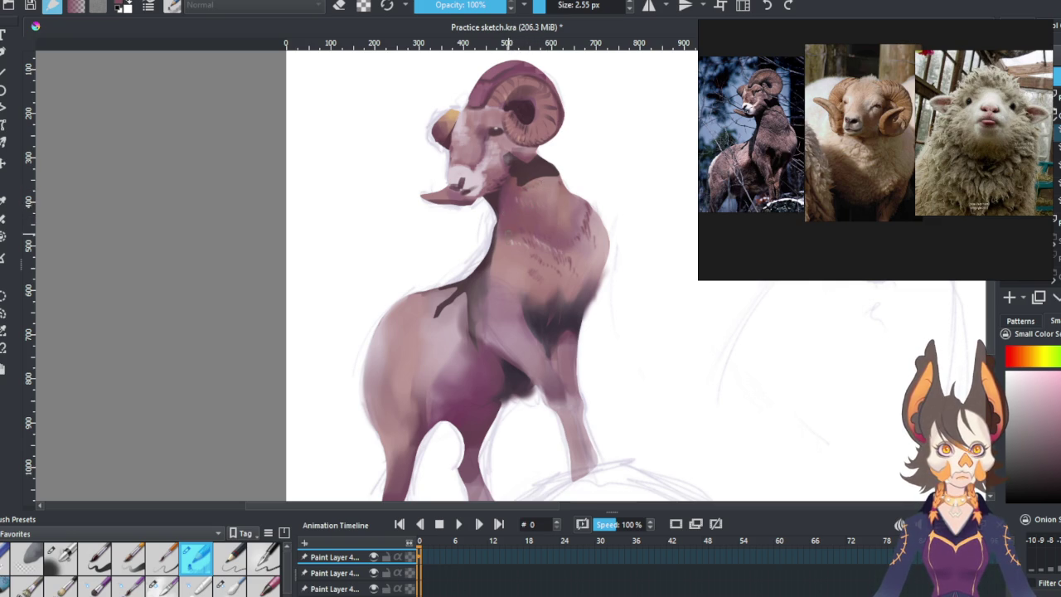
{"action": "left_click", "coordinate": [592, 274], "text": "ctrl"}
{"action": "left_click", "coordinate": [509, 369], "text": "ctrl"}
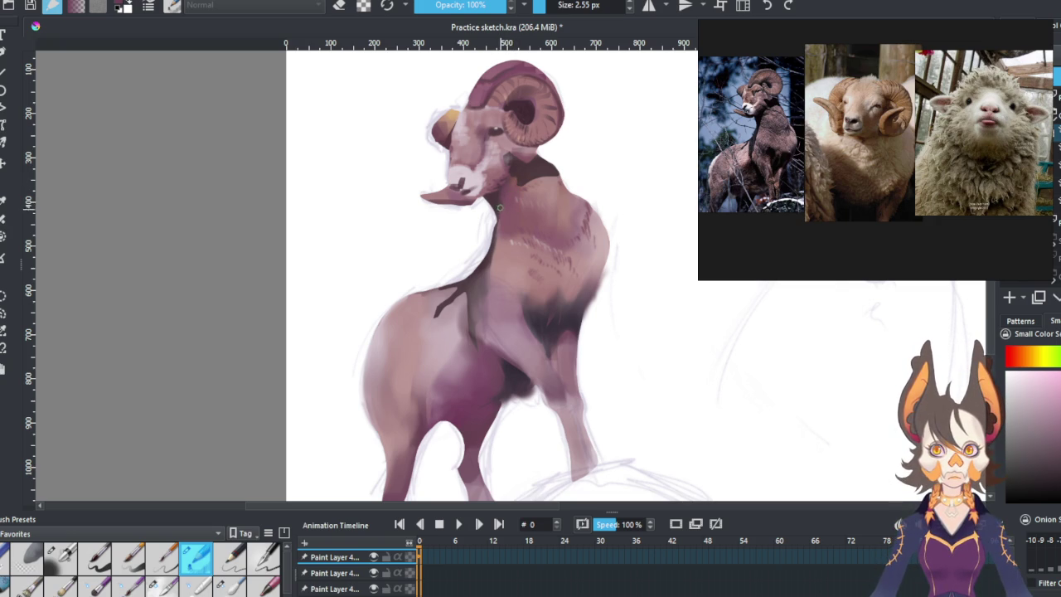
{"action": "left_click", "coordinate": [501, 207], "text": "ctrl"}
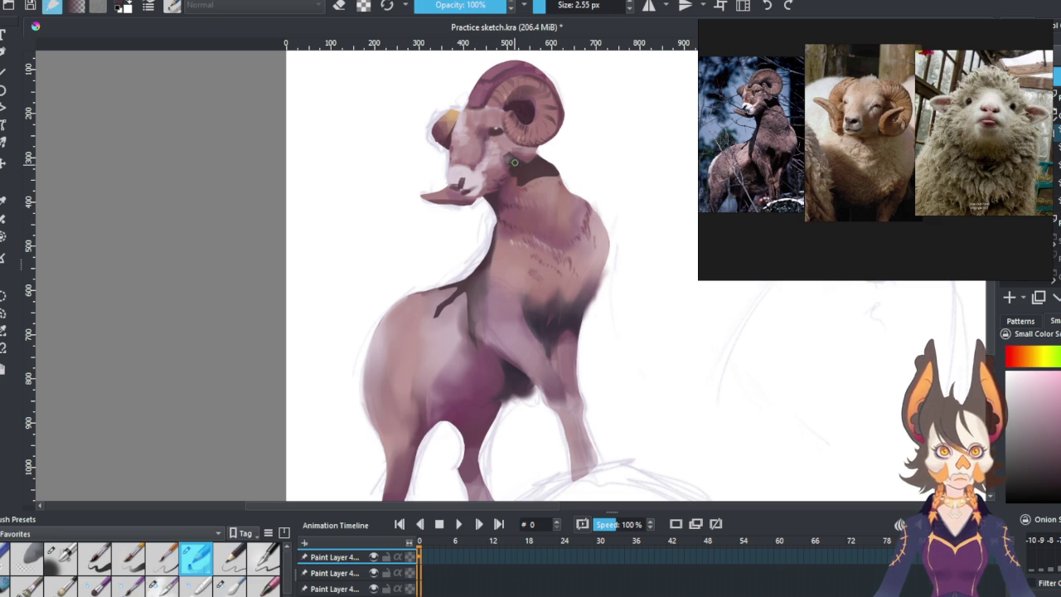
{"action": "left_click_drag", "start_coordinate": [524, 221], "coordinate": [569, 286]}
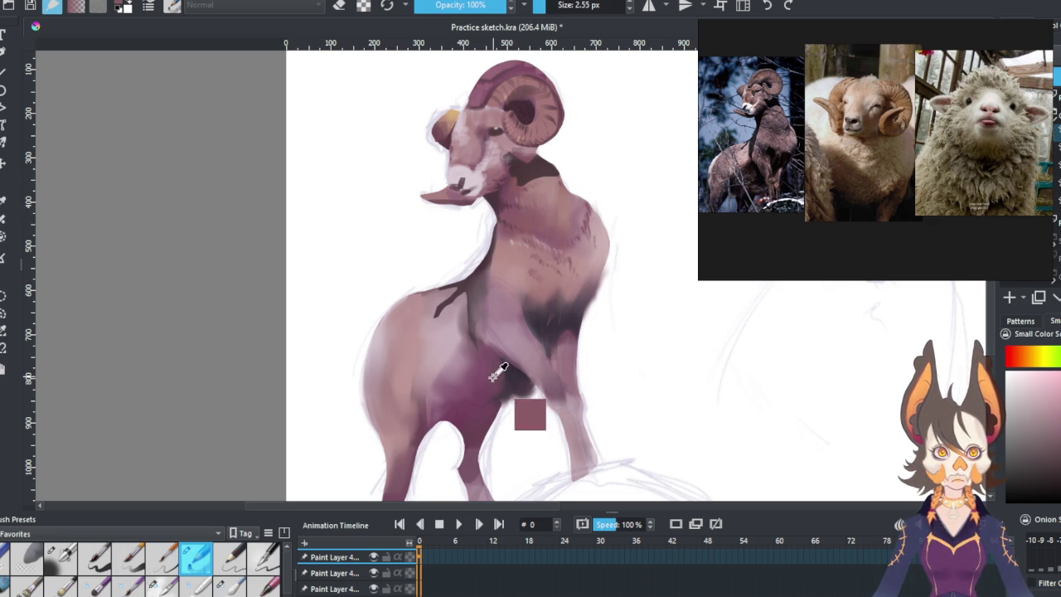
Paint darker magenta dabs and strokes on the lower chest where the front leg joins the belly.
{"action": "mouse_move", "coordinate": [569, 286]}
{"action": "left_mouse_down"}
{"action": "mouse_move", "coordinate": [500, 389]}
{"action": "mouse_move", "coordinate": [533, 355]}
{"action": "left_mouse_up"}
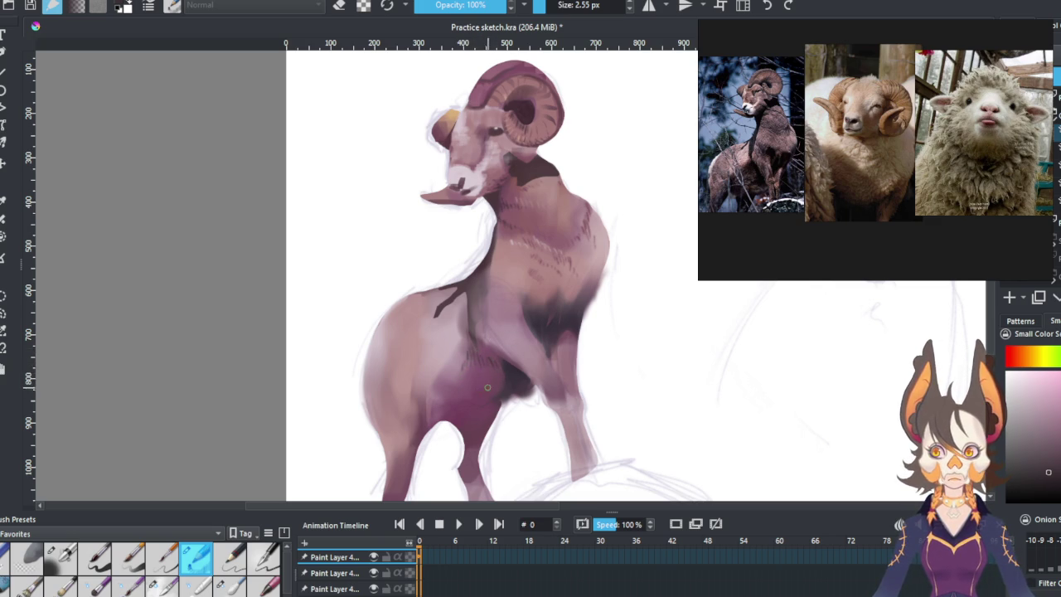
{"action": "left_click_drag", "start_coordinate": [464, 425], "coordinate": [453, 418]}
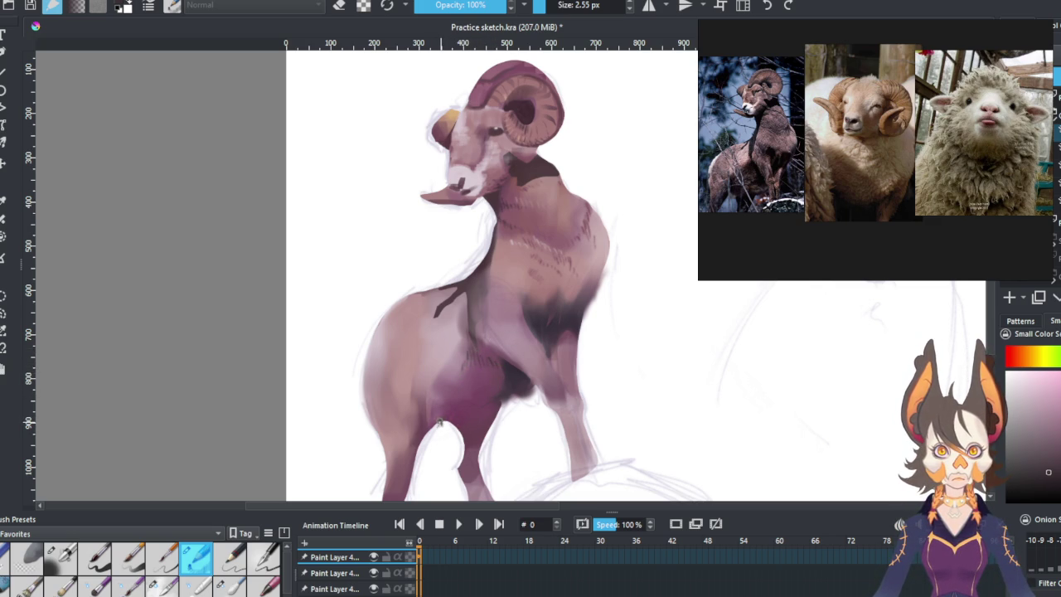
{"action": "left_click_drag", "start_coordinate": [444, 424], "coordinate": [448, 422]}
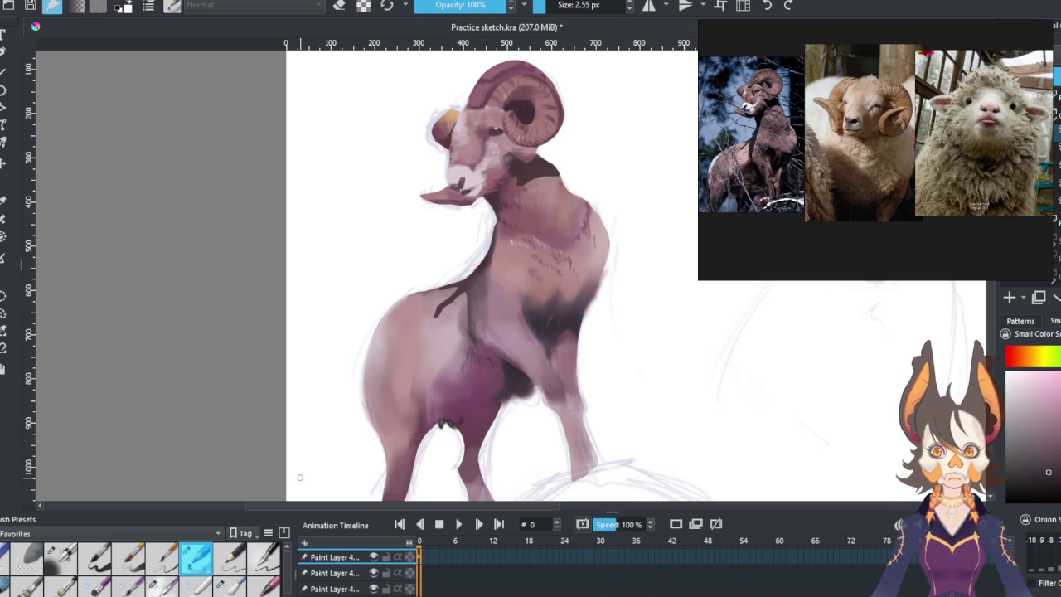
{"action": "mouse_move", "coordinate": [485, 379]}
{"action": "left_mouse_down"}
{"action": "mouse_move", "coordinate": [448, 414]}
{"action": "mouse_move", "coordinate": [479, 404]}
{"action": "mouse_move", "coordinate": [442, 423]}
{"action": "left_mouse_up"}
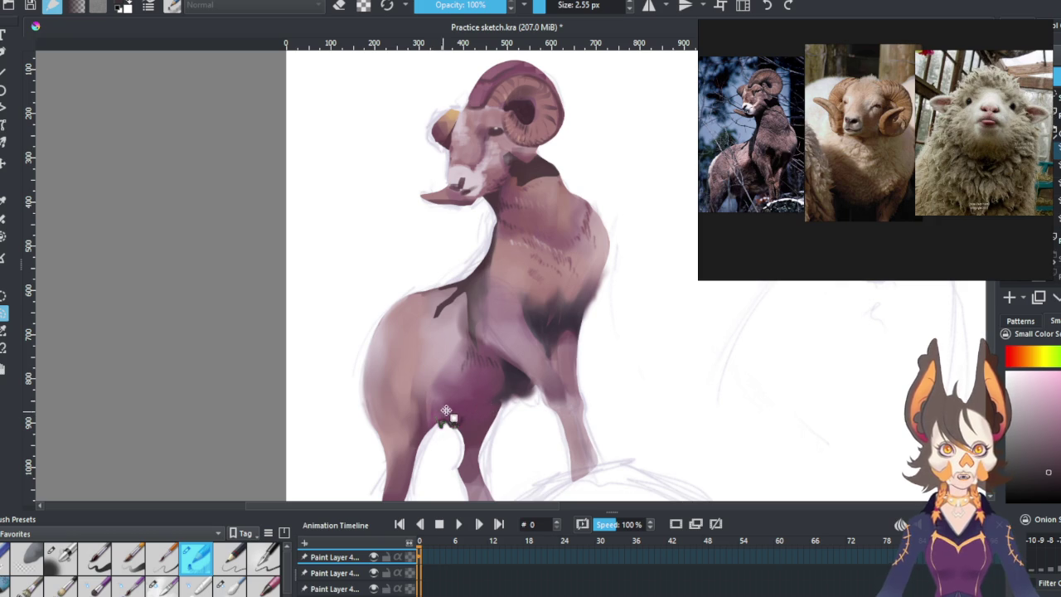
Blend the belly patch between the front legs with a 49 px 71% brush, deselect, then darken it opaquely.
{"action": "key", "text": "e"}
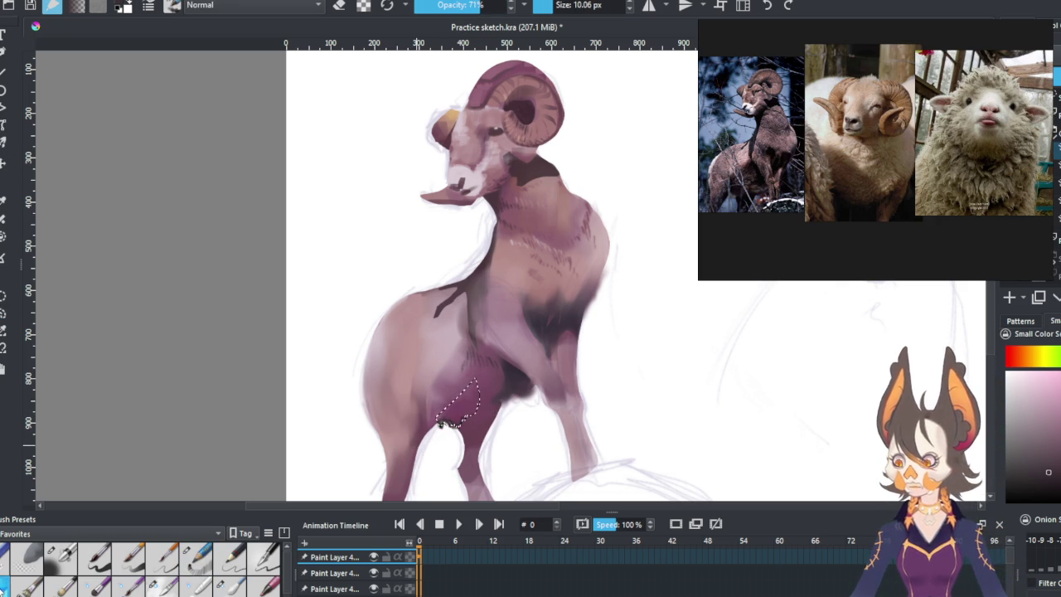
{"action": "key", "text": "bracketright"}
{"action": "key", "text": "bracketright"}
{"action": "key", "text": "bracketright"}
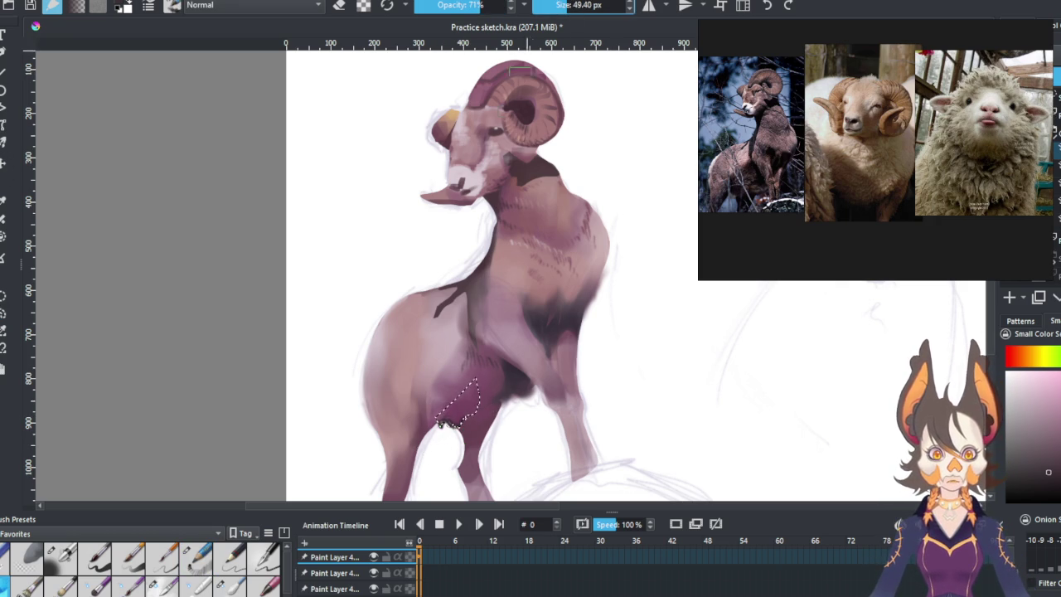
{"action": "mouse_move", "coordinate": [465, 394]}
{"action": "left_mouse_down"}
{"action": "mouse_move", "coordinate": [477, 430]}
{"action": "mouse_move", "coordinate": [450, 443]}
{"action": "left_mouse_up"}
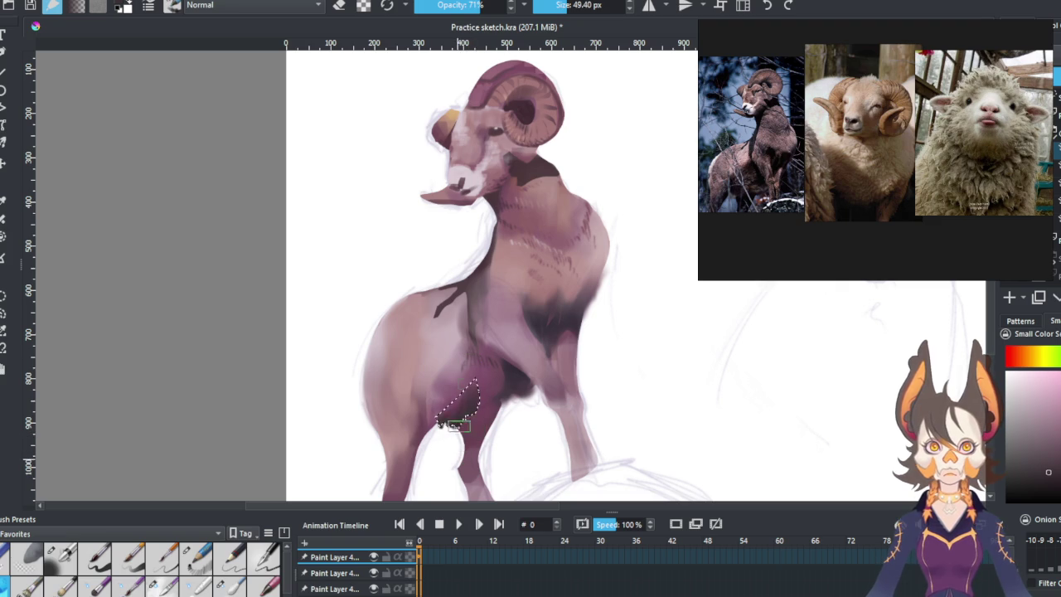
{"action": "key", "text": "ctrl+shift+a"}
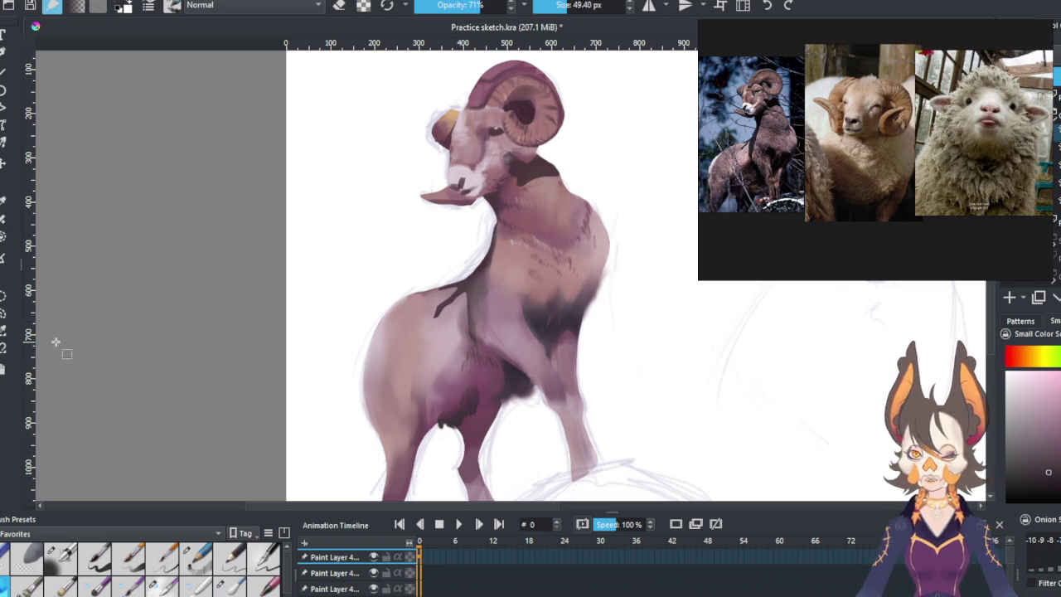
{"action": "left_click", "coordinate": [196, 585]}
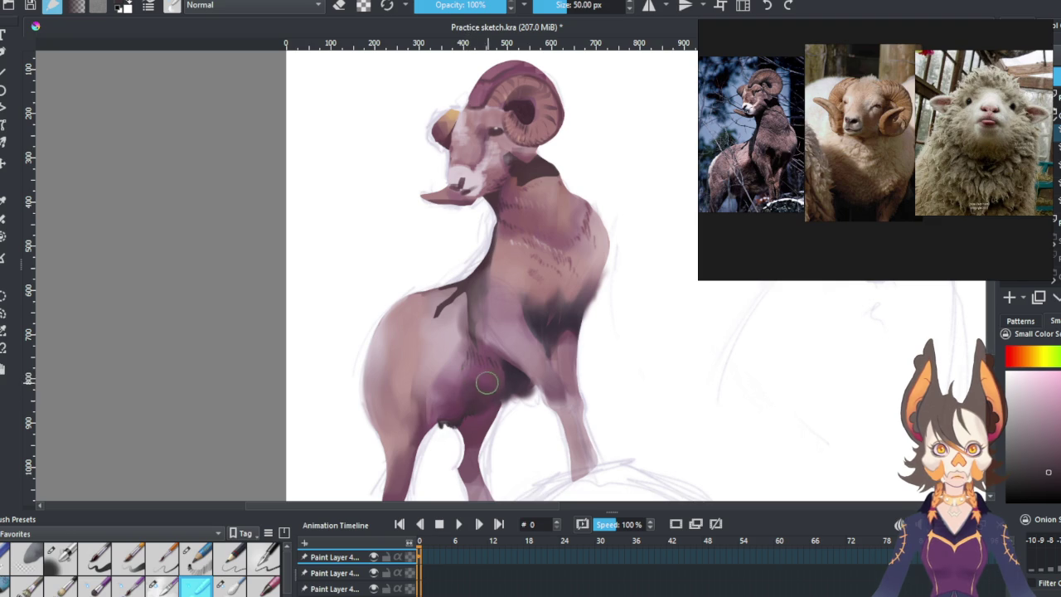
{"action": "mouse_move", "coordinate": [500, 374]}
{"action": "left_mouse_down"}
{"action": "mouse_move", "coordinate": [473, 374]}
{"action": "mouse_move", "coordinate": [455, 405]}
{"action": "left_mouse_up"}
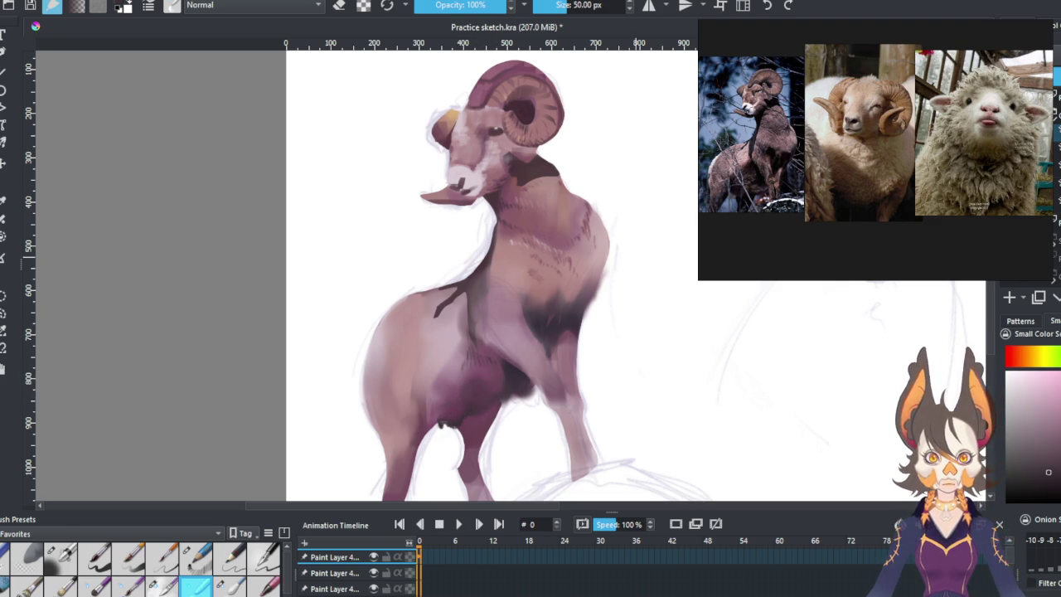
Brush darker purple over the belly and down the ram's front leg.
{"action": "key", "text": "e"}
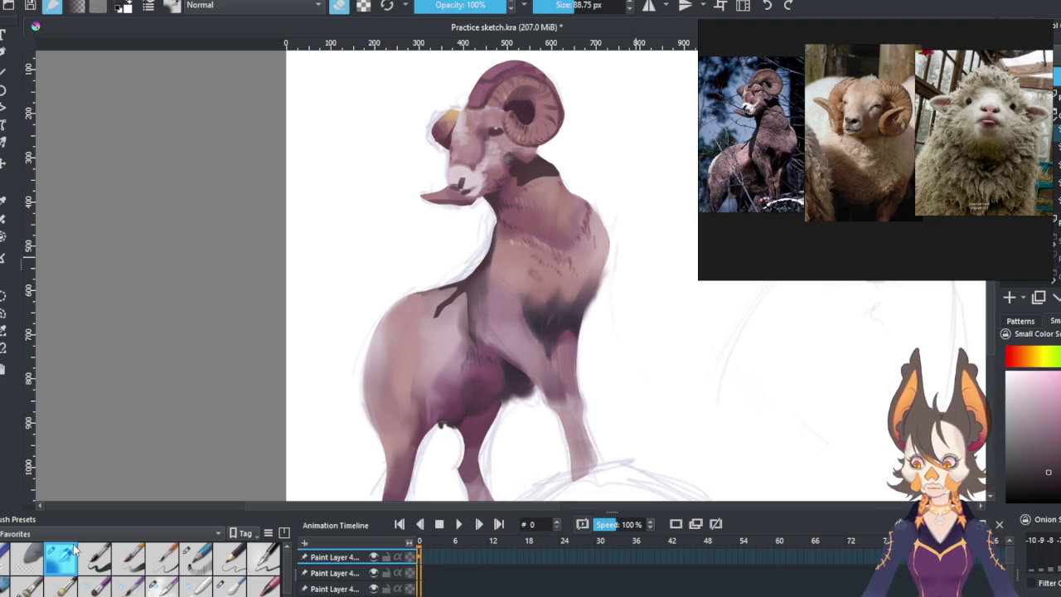
{"action": "key", "text": "e"}
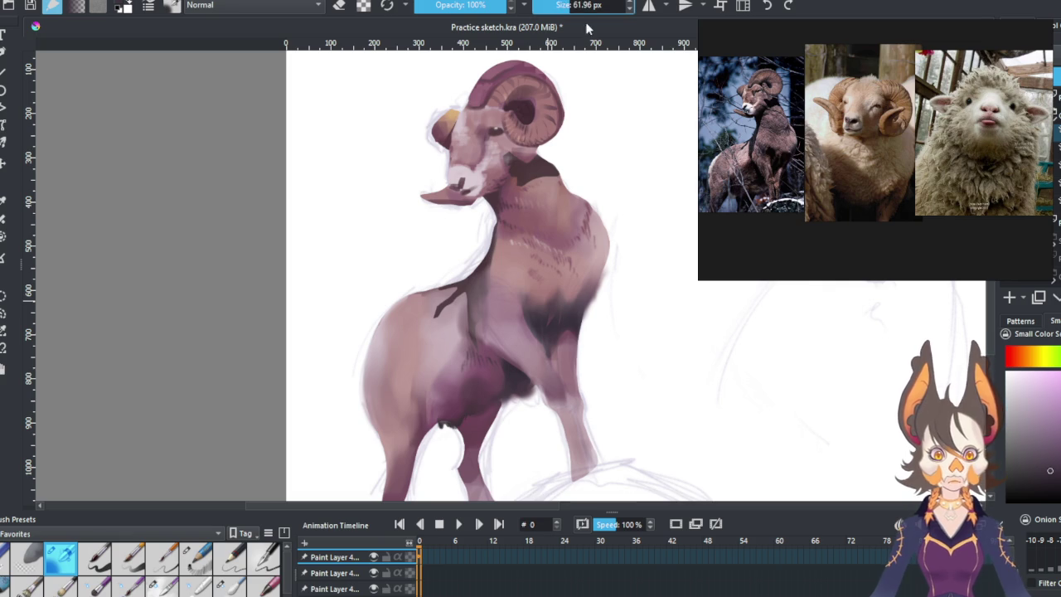
{"action": "left_click_drag", "start_coordinate": [483, 415], "coordinate": [469, 426]}
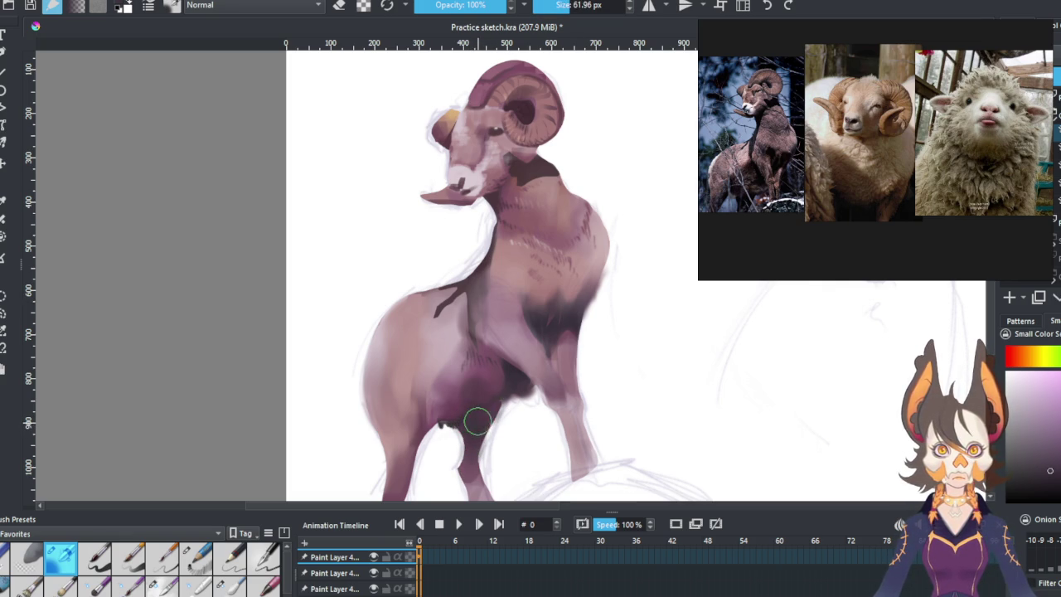
{"action": "left_click_drag", "start_coordinate": [474, 421], "coordinate": [469, 490]}
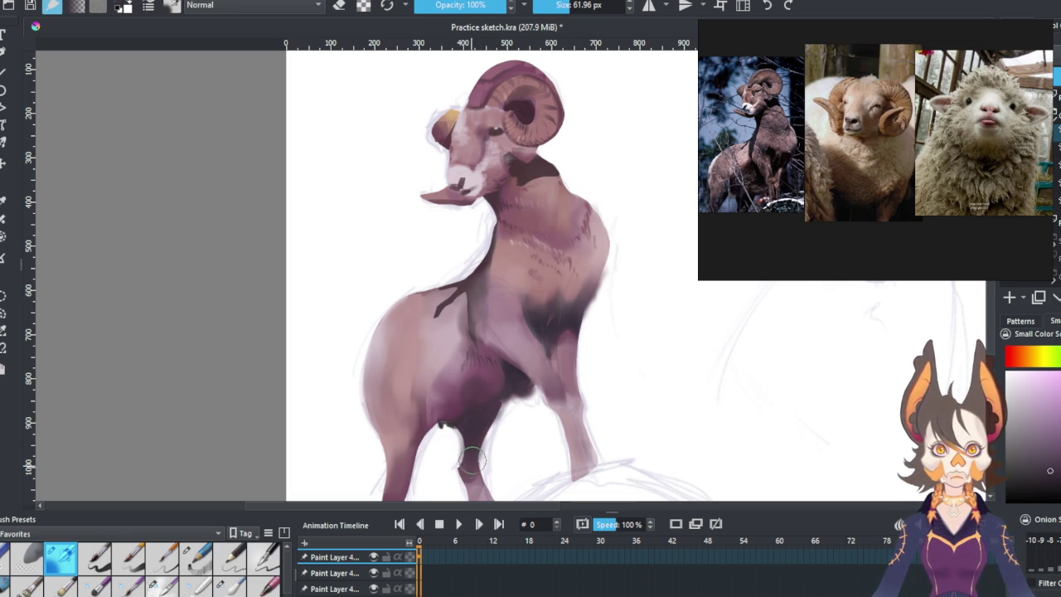
{"action": "left_click", "coordinate": [199, 560]}
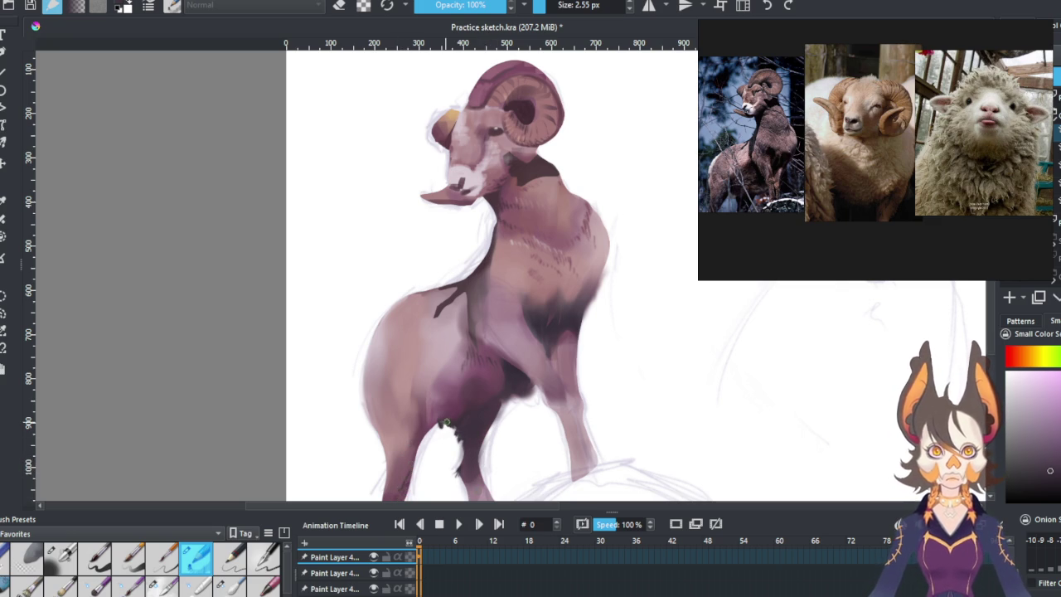
Sample light pink, dark purple and snout colours from the painting, returning to the larger brush.
{"action": "left_click", "coordinate": [386, 324], "text": "ctrl"}
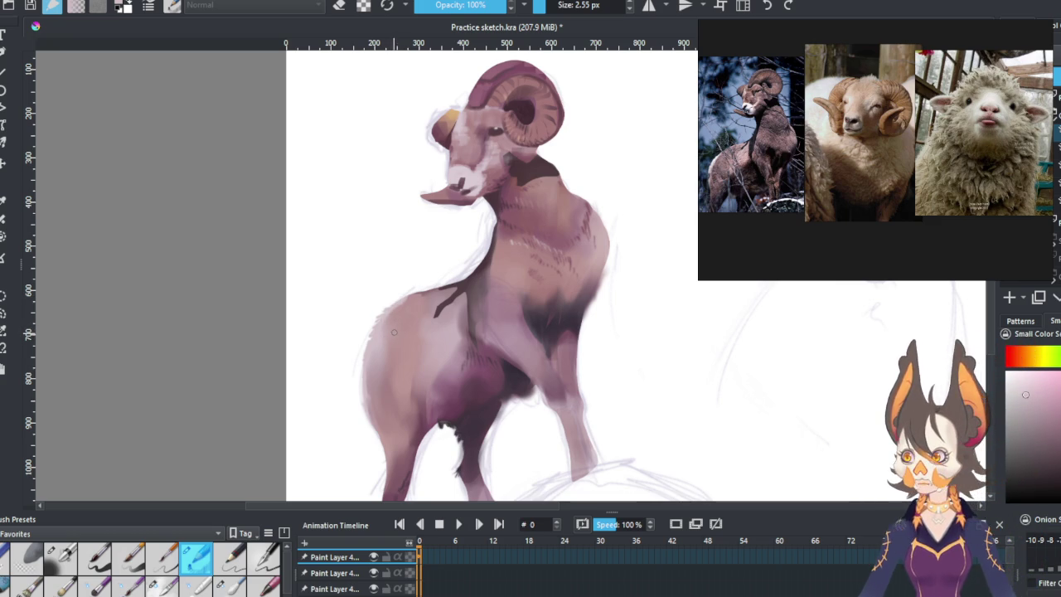
{"action": "left_click", "coordinate": [510, 374], "text": "ctrl"}
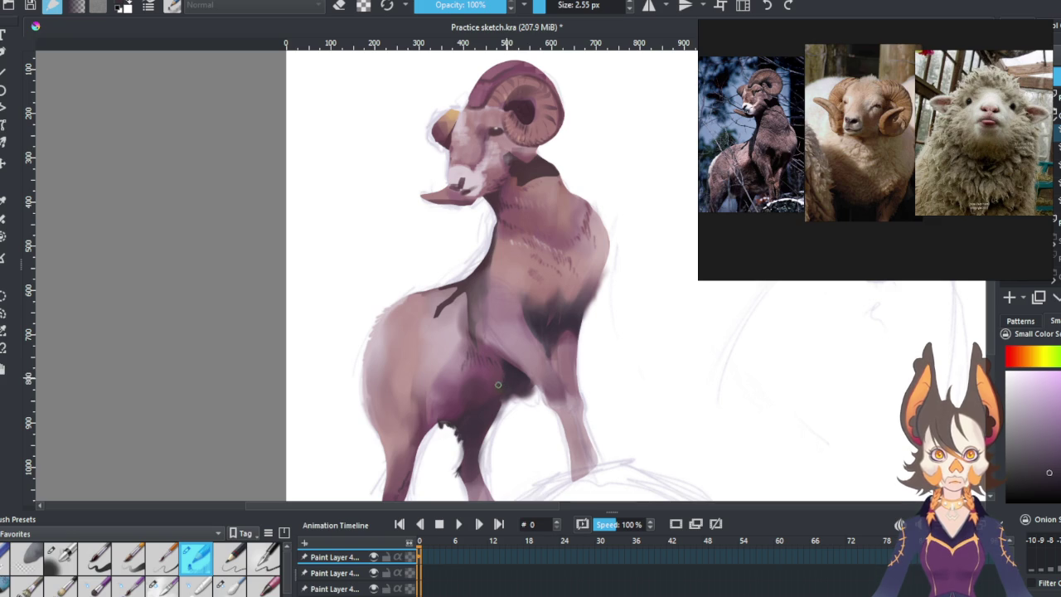
{"action": "left_click_drag", "start_coordinate": [556, 351], "coordinate": [558, 358]}
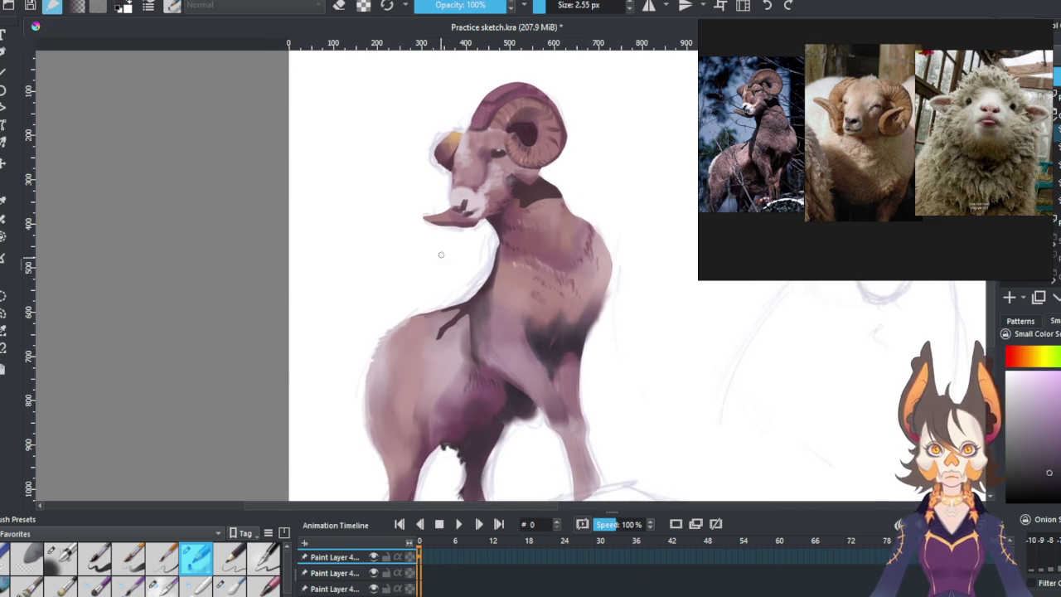
{"action": "left_click", "coordinate": [453, 217], "text": "ctrl"}
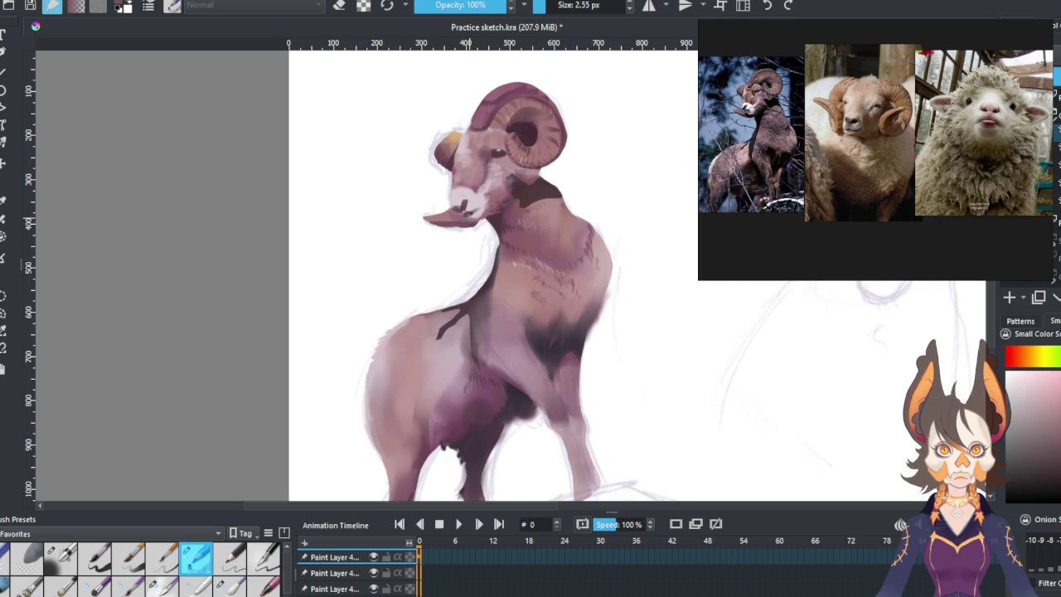
{"action": "left_click", "coordinate": [472, 209], "text": "ctrl"}
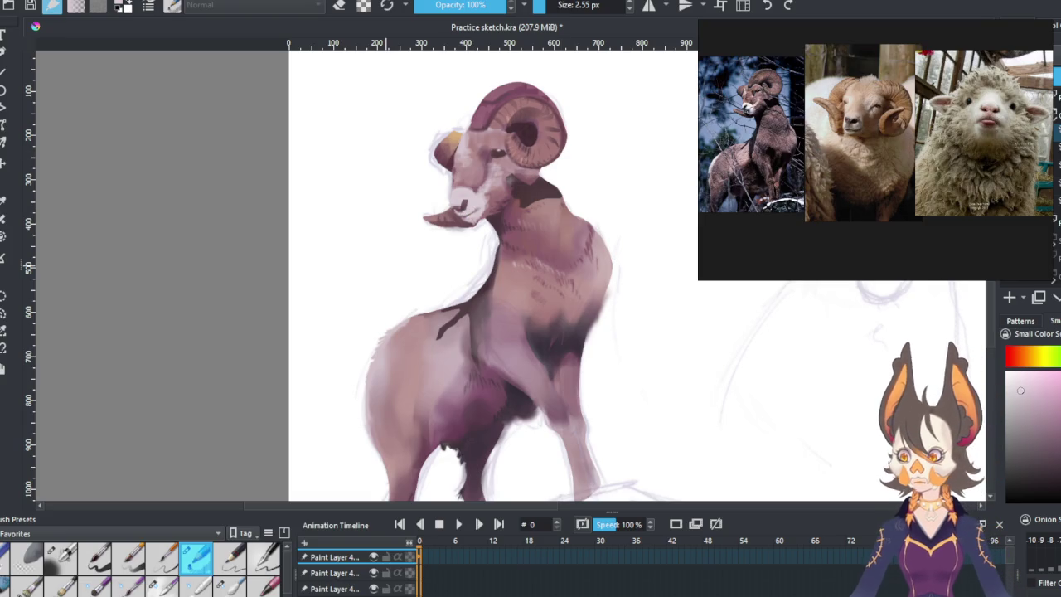
{"action": "left_click", "coordinate": [3, 313]}
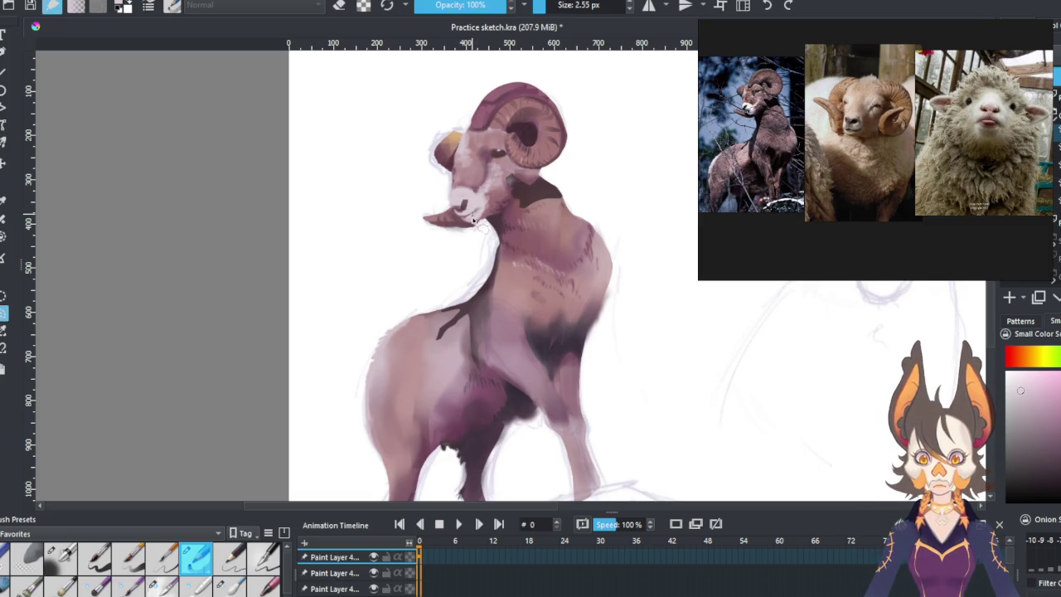
{"action": "left_click", "coordinate": [65, 552]}
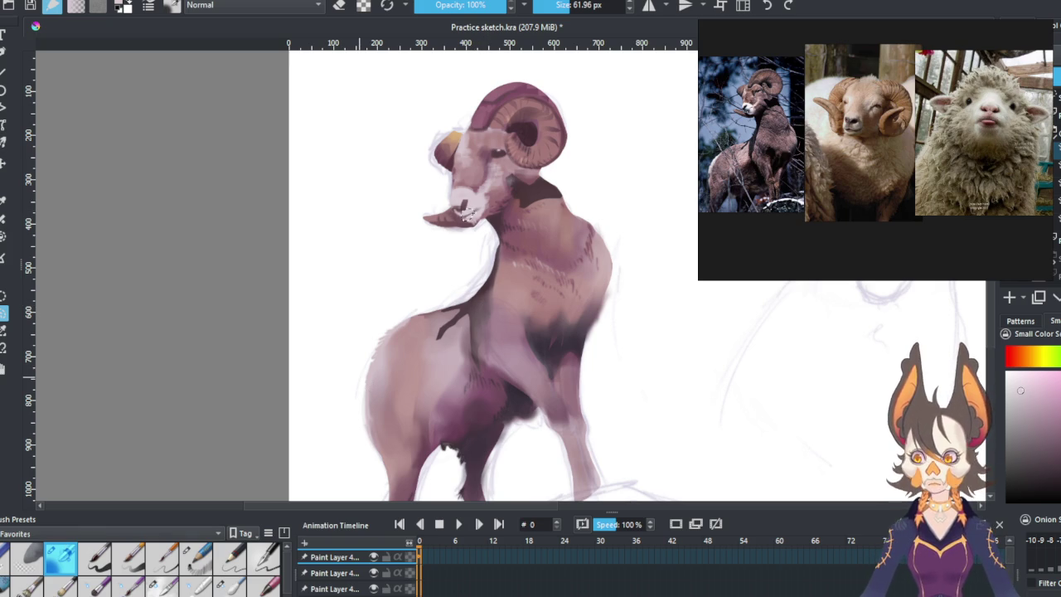
{"action": "left_click", "coordinate": [502, 380], "text": "ctrl"}
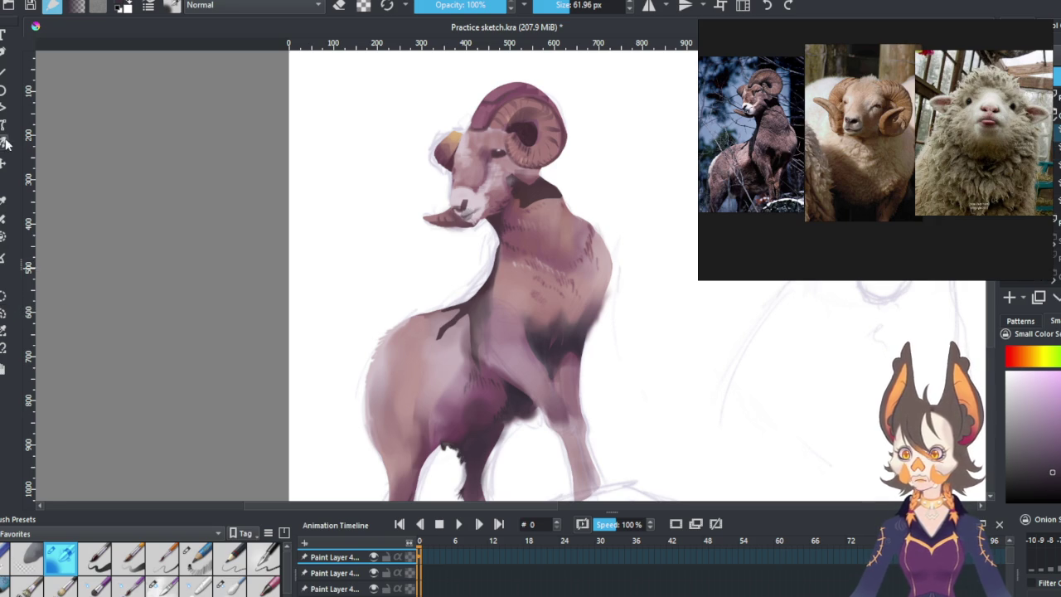
Reduce the brush size to 17.38 px at full opacity.
{"action": "left_click_drag", "start_coordinate": [555, 5], "coordinate": [540, 5]}
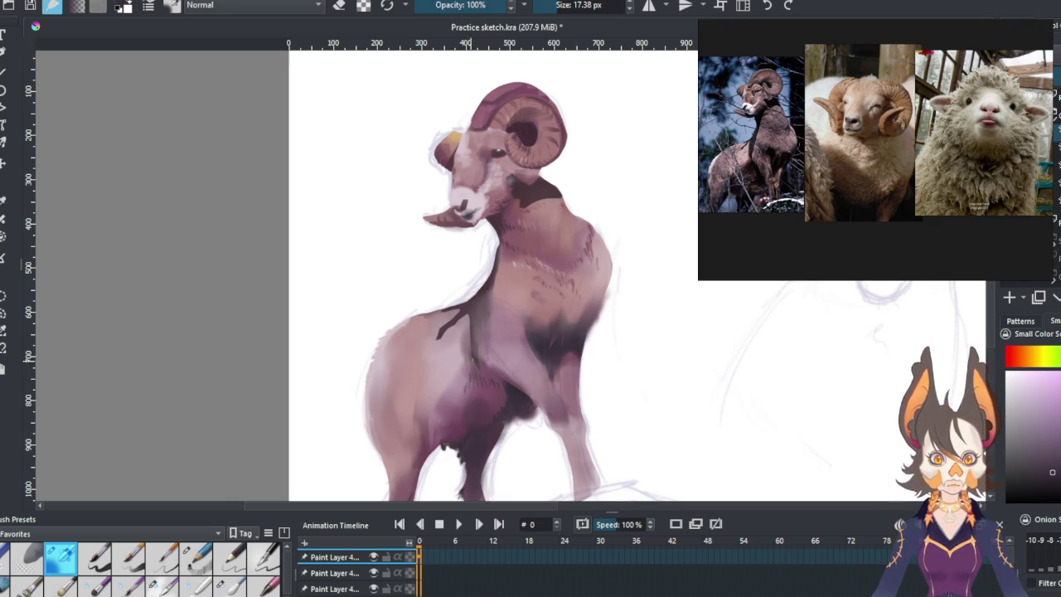
{"action": "scroll", "coordinate": [520, 344], "scroll_direction": "down", "scroll_amount": 3}
{"action": "scroll", "coordinate": [520, 344], "scroll_direction": "up", "scroll_amount": 3}
{"action": "scroll", "coordinate": [520, 344], "scroll_direction": "up", "scroll_amount": 3}
{"action": "scroll", "coordinate": [520, 344], "scroll_direction": "down", "scroll_amount": 2}
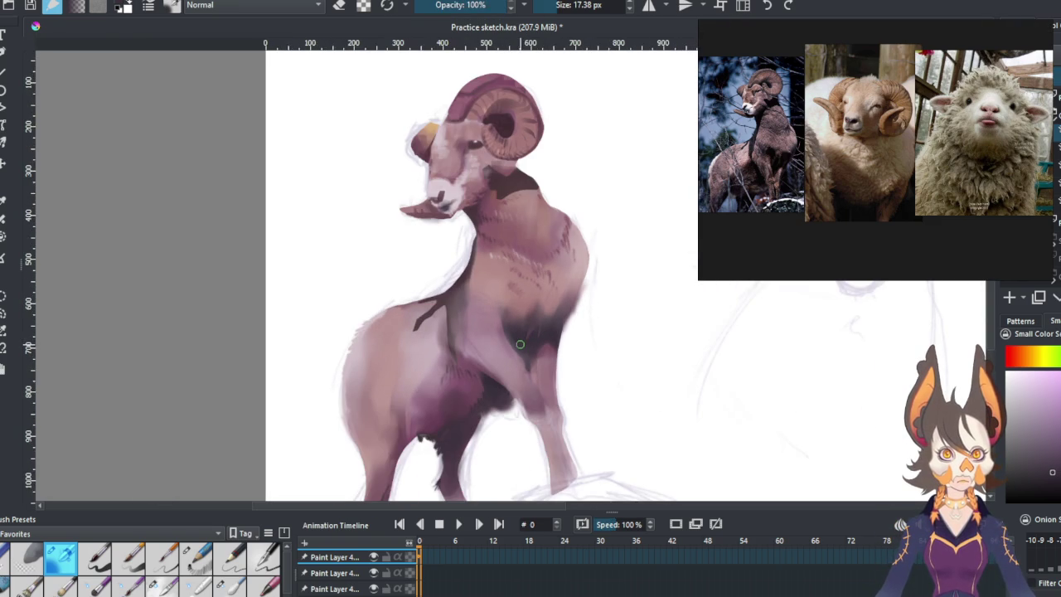
{"action": "scroll", "coordinate": [509, 280], "scroll_direction": "down", "scroll_amount": 2}
{"action": "scroll", "coordinate": [509, 279], "scroll_direction": "up", "scroll_amount": 2}
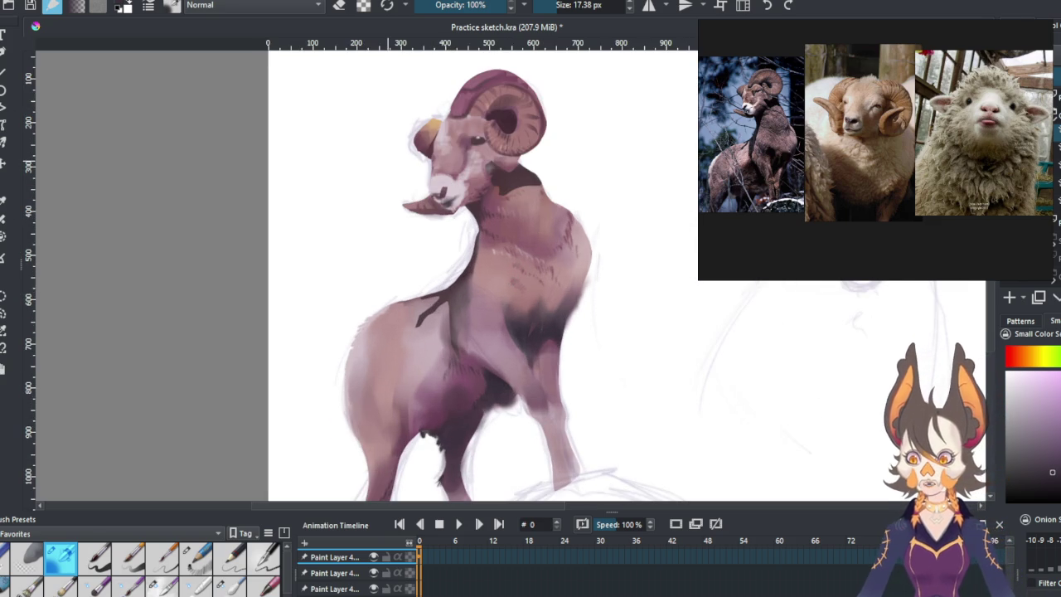
{"action": "scroll", "coordinate": [455, 129], "scroll_direction": "down", "scroll_amount": 2}
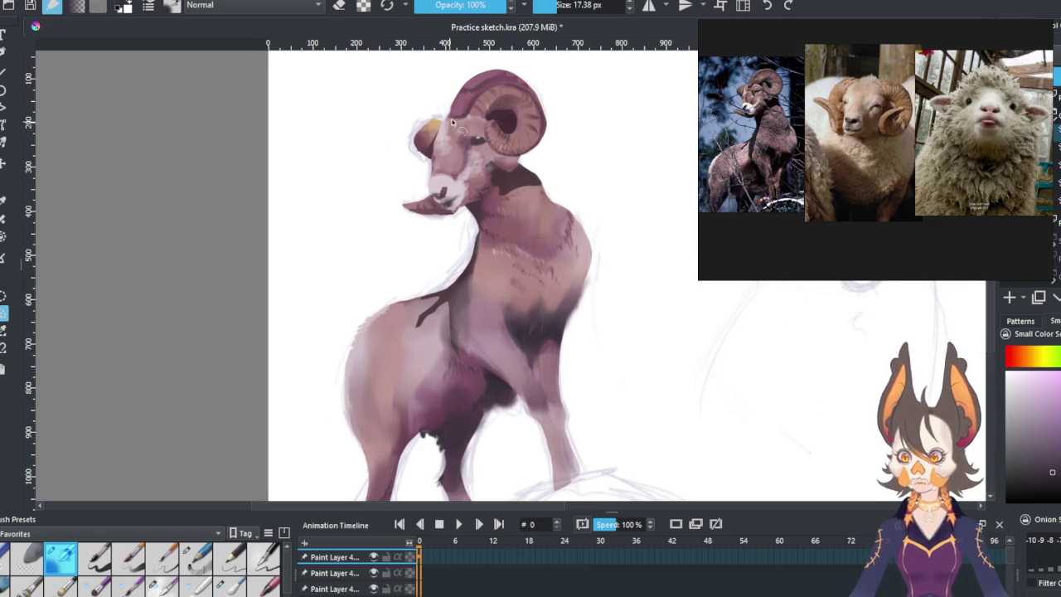
Lasso the ear beside the horn and fill it with orange-tan using the 71% brush, then deselect.
{"action": "scroll", "coordinate": [454, 129], "scroll_direction": "up", "scroll_amount": 2}
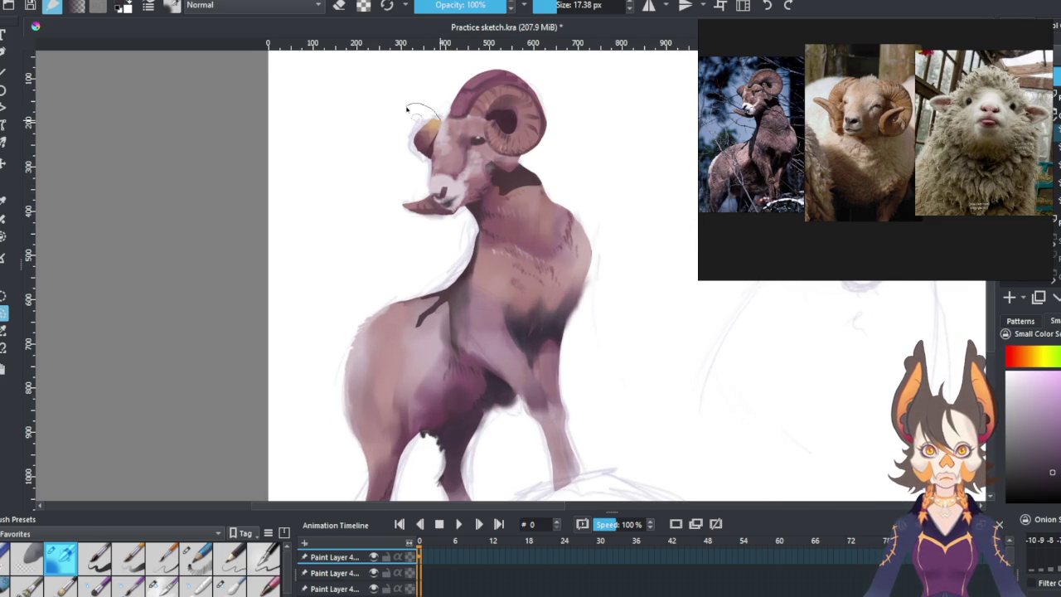
{"action": "left_click_drag", "start_coordinate": [410, 116], "coordinate": [435, 126]}
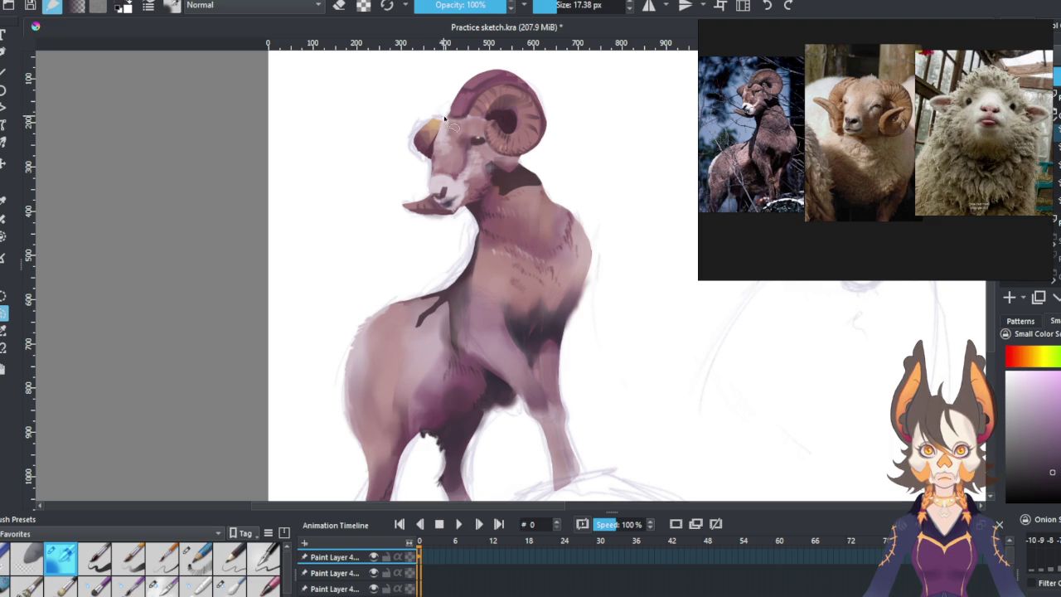
{"action": "left_click_drag", "start_coordinate": [411, 112], "coordinate": [444, 145]}
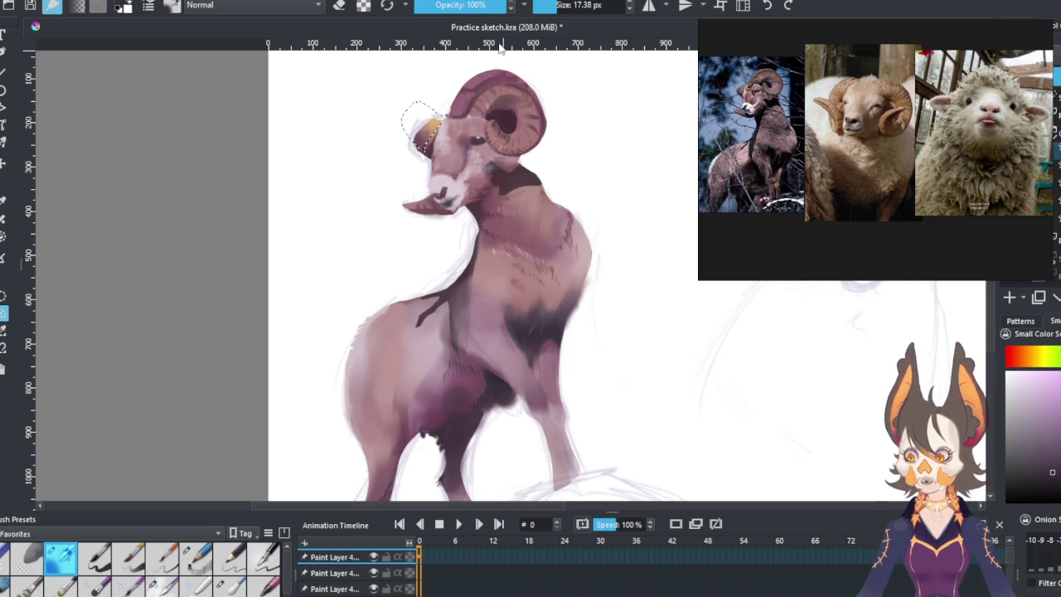
{"action": "key", "text": "slash"}
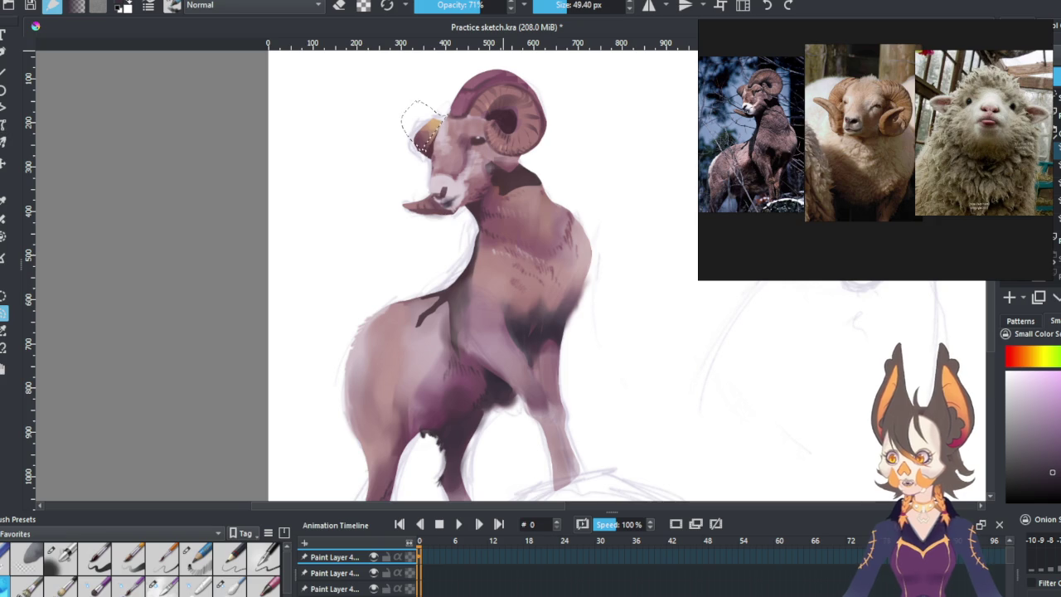
{"action": "left_click", "coordinate": [472, 161], "text": "ctrl"}
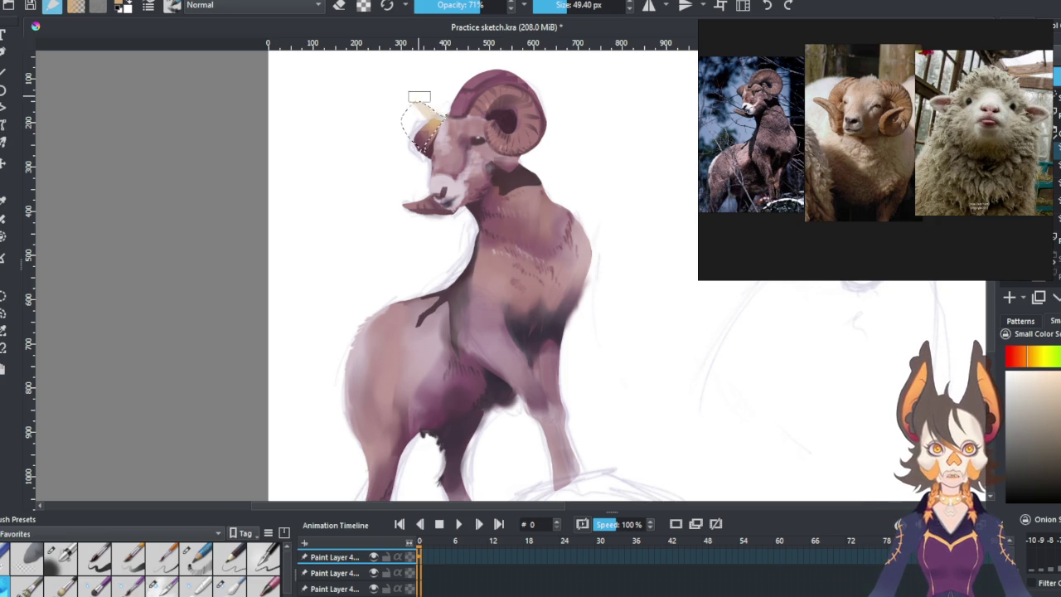
{"action": "left_click_drag", "start_coordinate": [429, 123], "coordinate": [452, 142]}
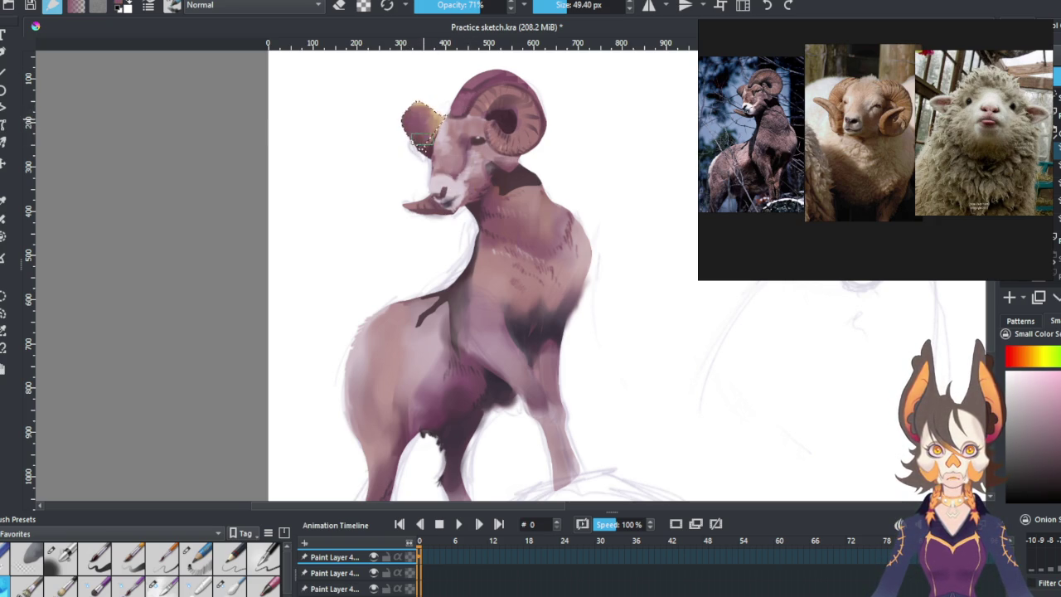
{"action": "key", "text": "ctrl+shift+a"}
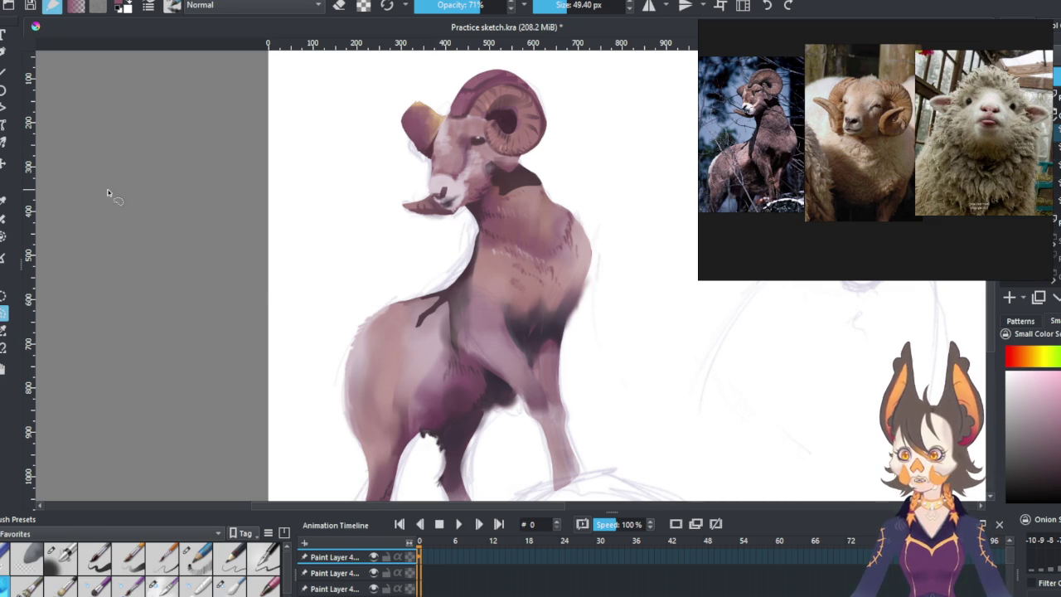
{"action": "left_click", "coordinate": [62, 558]}
With a smaller brush, fill the ear with orange-brown and darken the ram's eye.
{"action": "key", "text": "bracketleft"}
{"action": "key", "text": "bracketleft"}
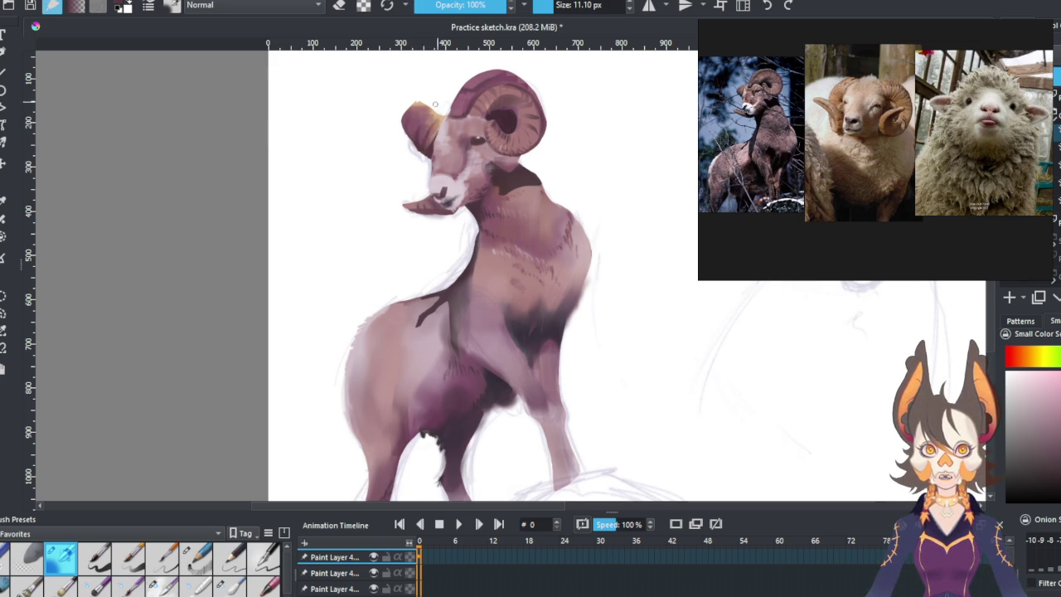
{"action": "left_click_drag", "start_coordinate": [407, 119], "coordinate": [435, 114]}
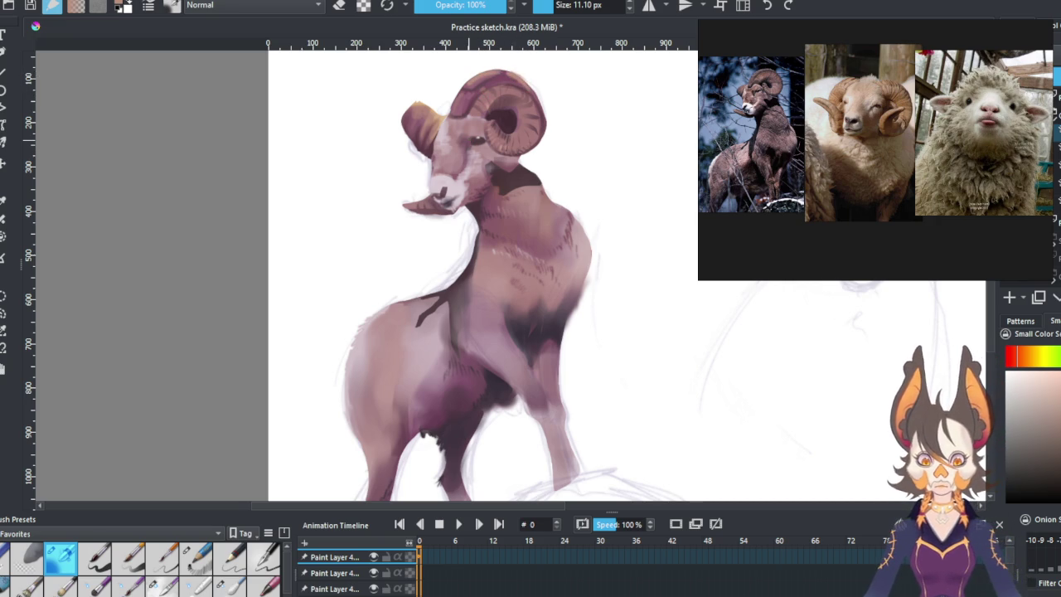
{"action": "left_click", "coordinate": [471, 141]}
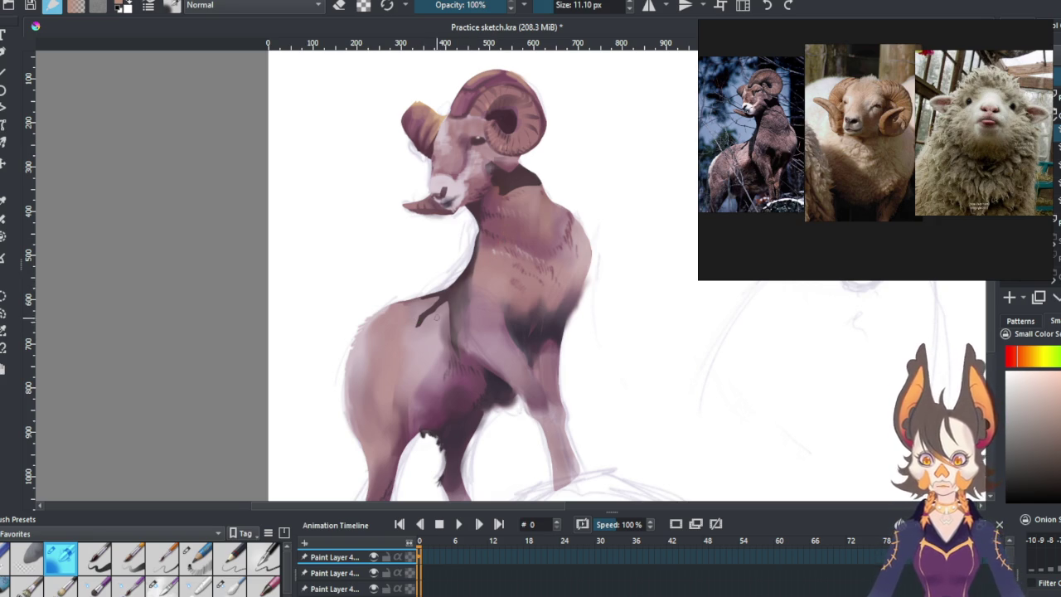
Sample a soft mauve mid-tone from the ram's body, fine-tuning it in the colour selector.
{"action": "left_click", "coordinate": [441, 341], "text": "ctrl"}
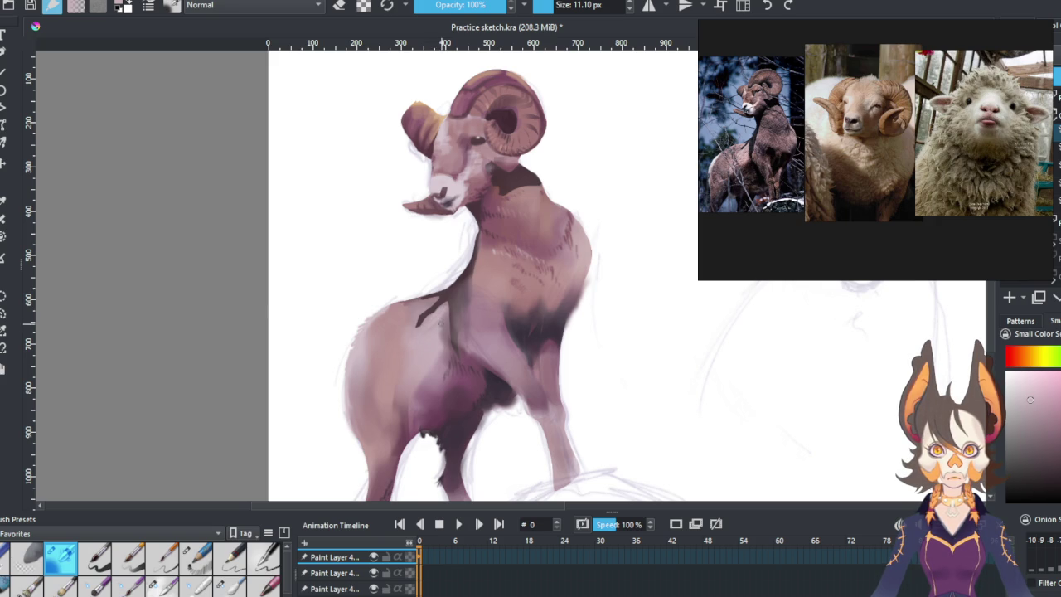
{"action": "left_click", "coordinate": [444, 329], "text": "ctrl"}
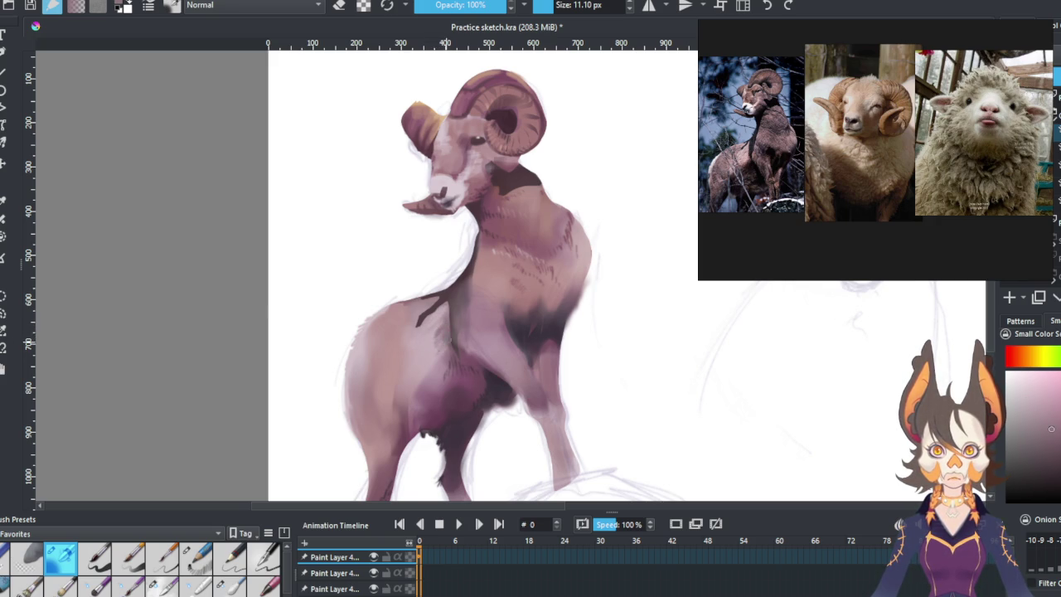
{"action": "left_click", "coordinate": [434, 330], "text": "ctrl"}
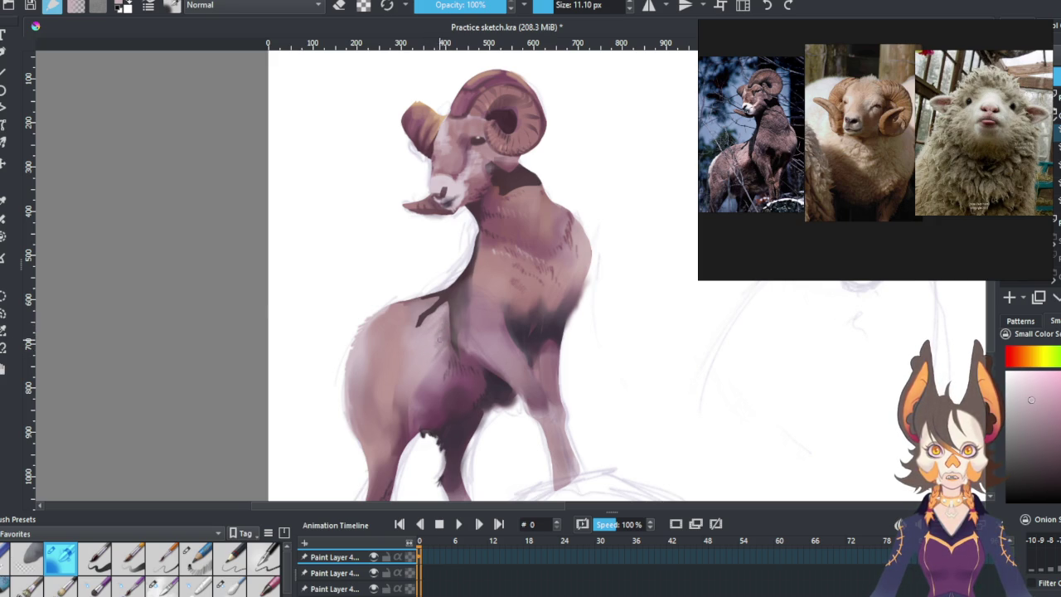
{"action": "left_click", "coordinate": [443, 365], "text": "ctrl"}
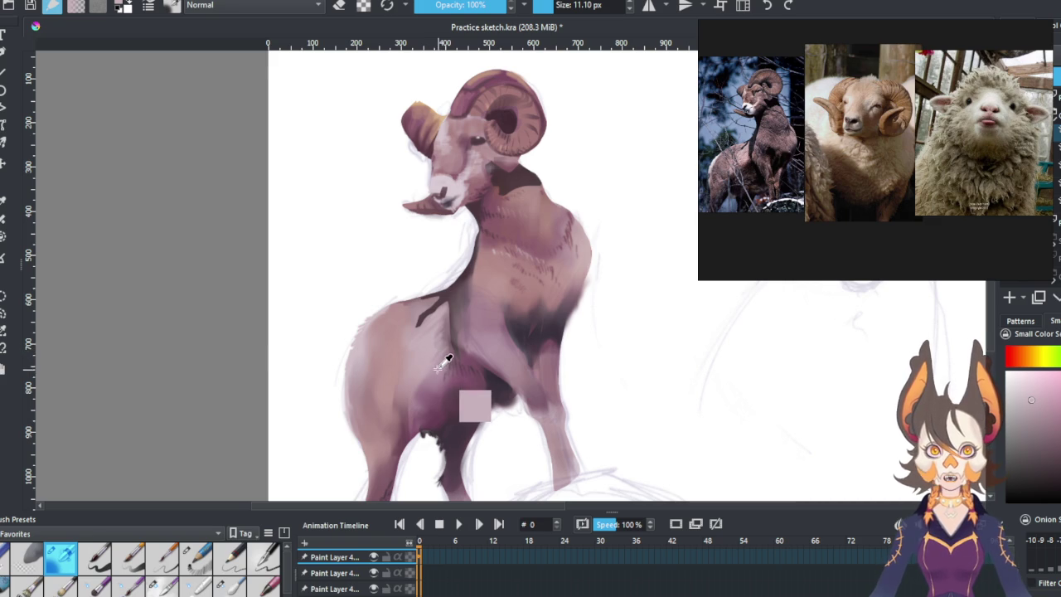
Sample a body colour and paint a mauve shading stroke on the rear haunch.
{"action": "left_click", "coordinate": [437, 378], "text": "ctrl"}
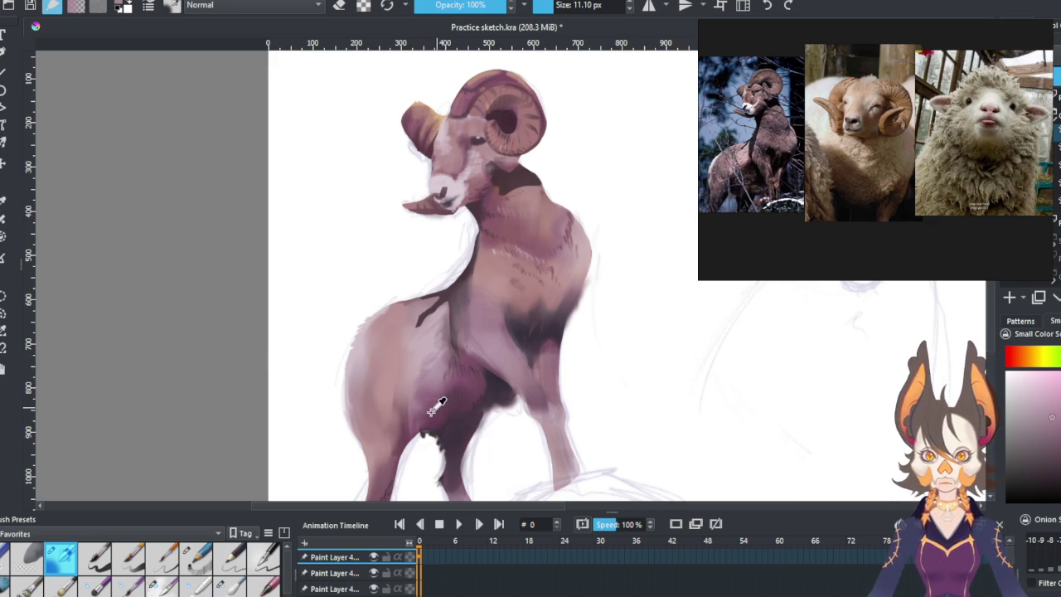
{"action": "mouse_move", "coordinate": [367, 380]}
{"action": "left_mouse_down"}
{"action": "mouse_move", "coordinate": [358, 391]}
{"action": "mouse_move", "coordinate": [378, 395]}
{"action": "left_mouse_up"}
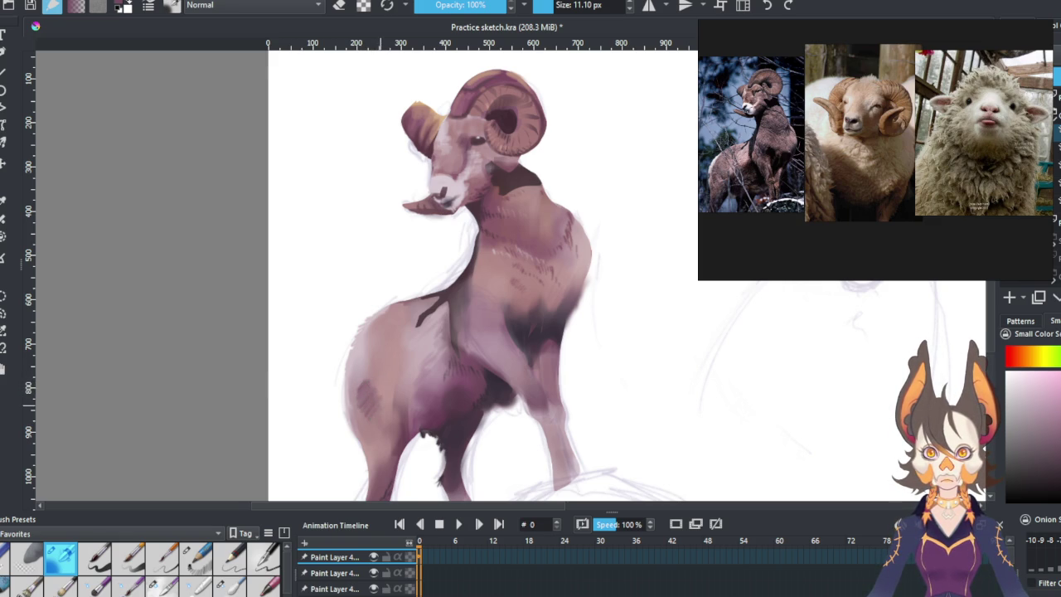
{"action": "left_click", "coordinate": [436, 431], "text": "ctrl"}
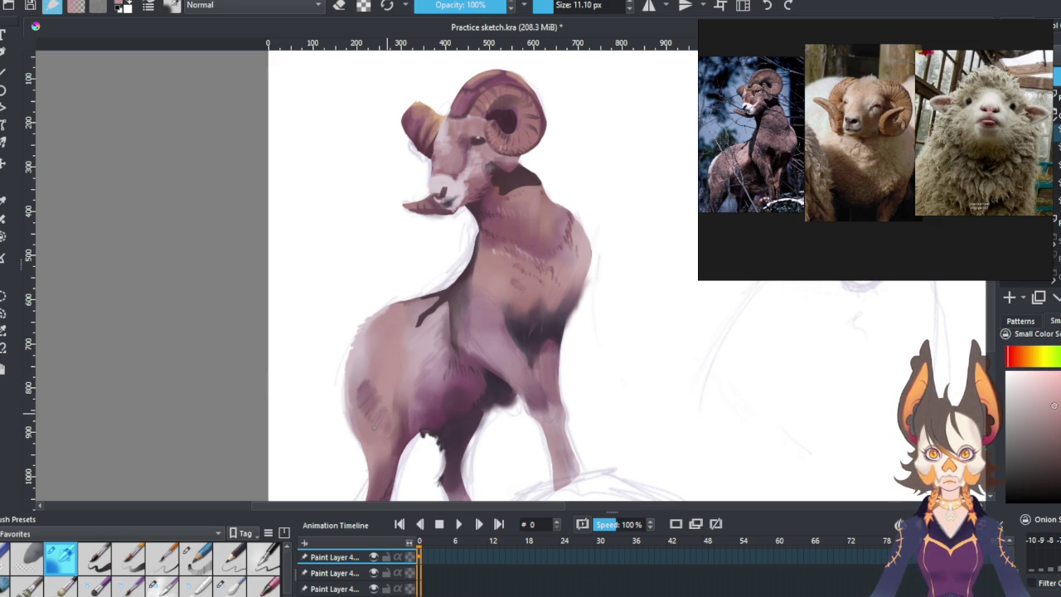
{"action": "left_click", "coordinate": [367, 382], "text": "ctrl"}
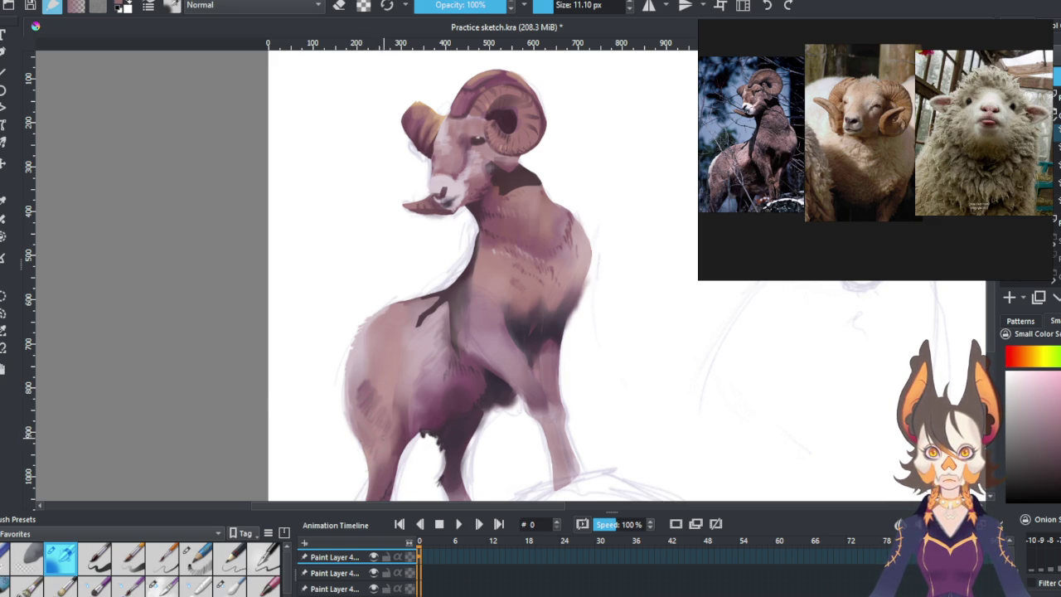
Sample pinker leg tones and paint a thin line down the front leg to the hoof.
{"action": "left_click", "coordinate": [386, 430], "text": "ctrl"}
{"action": "left_click", "coordinate": [435, 398], "text": "ctrl"}
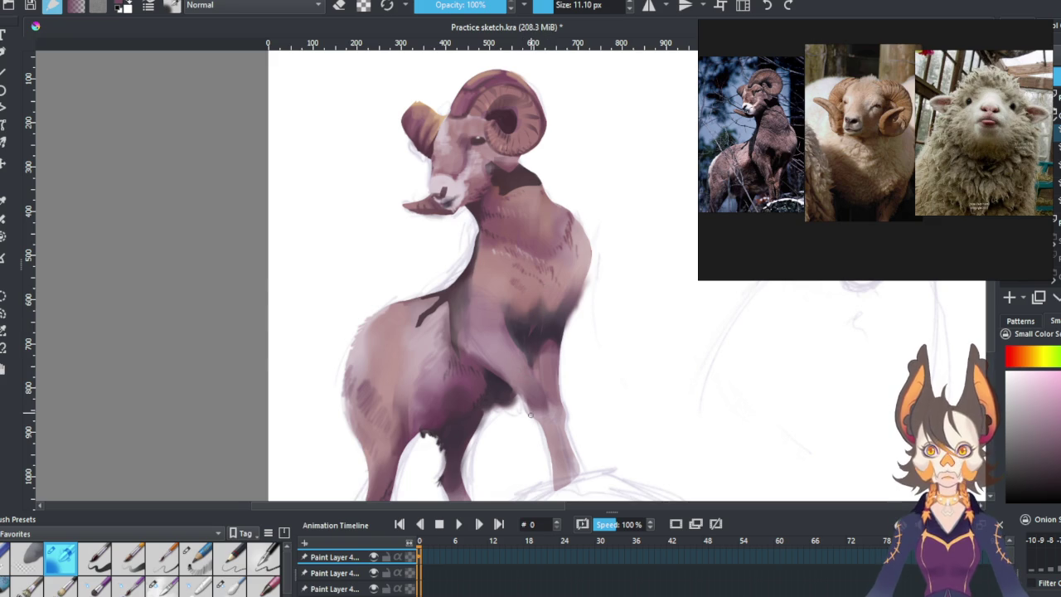
{"action": "left_click", "coordinate": [539, 398], "text": "ctrl"}
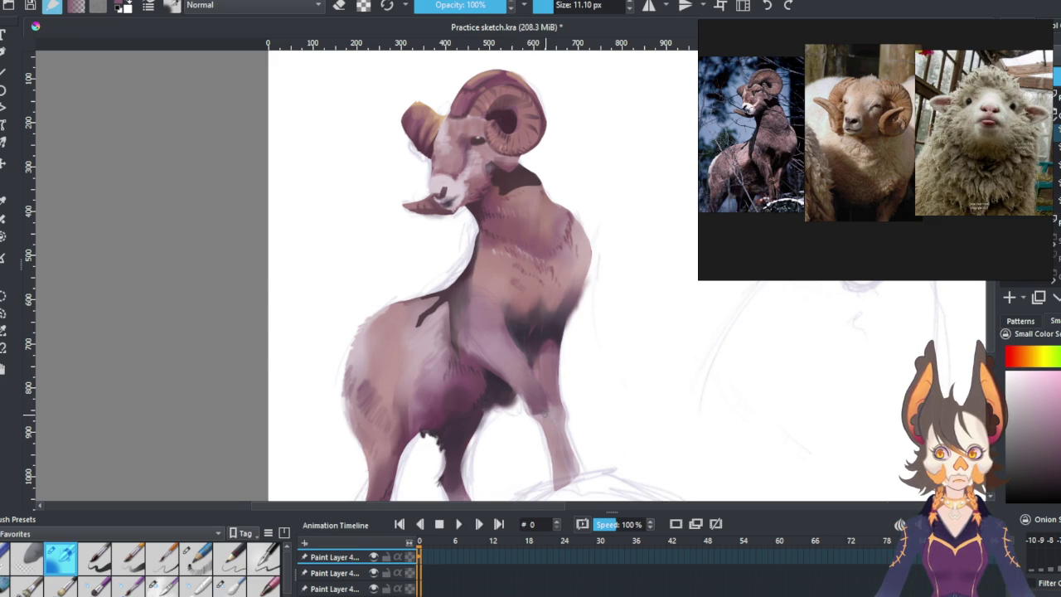
{"action": "left_click", "coordinate": [554, 378], "text": "ctrl"}
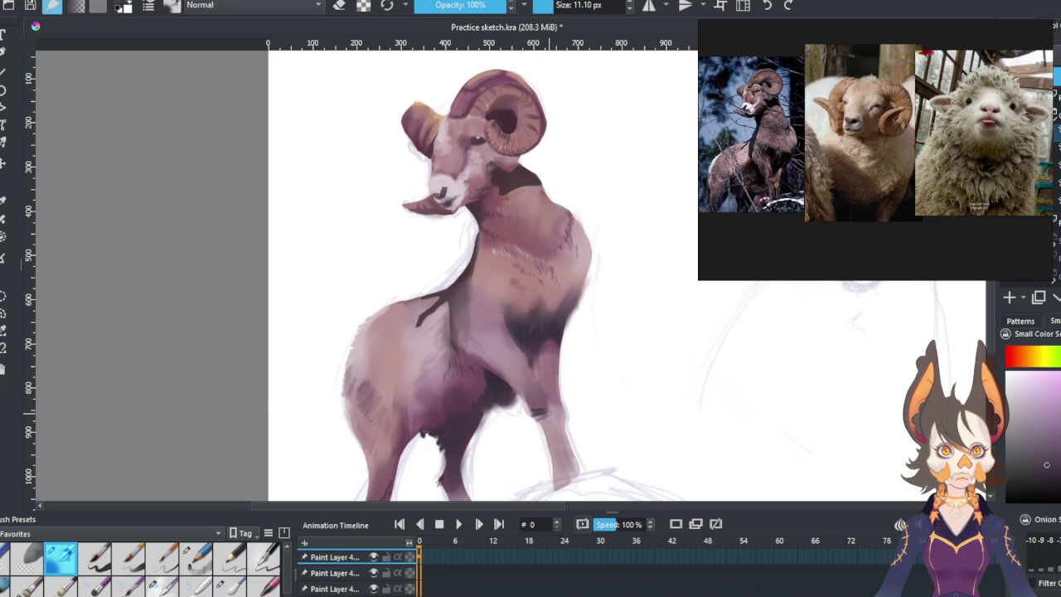
{"action": "left_click", "coordinate": [543, 400], "text": "ctrl"}
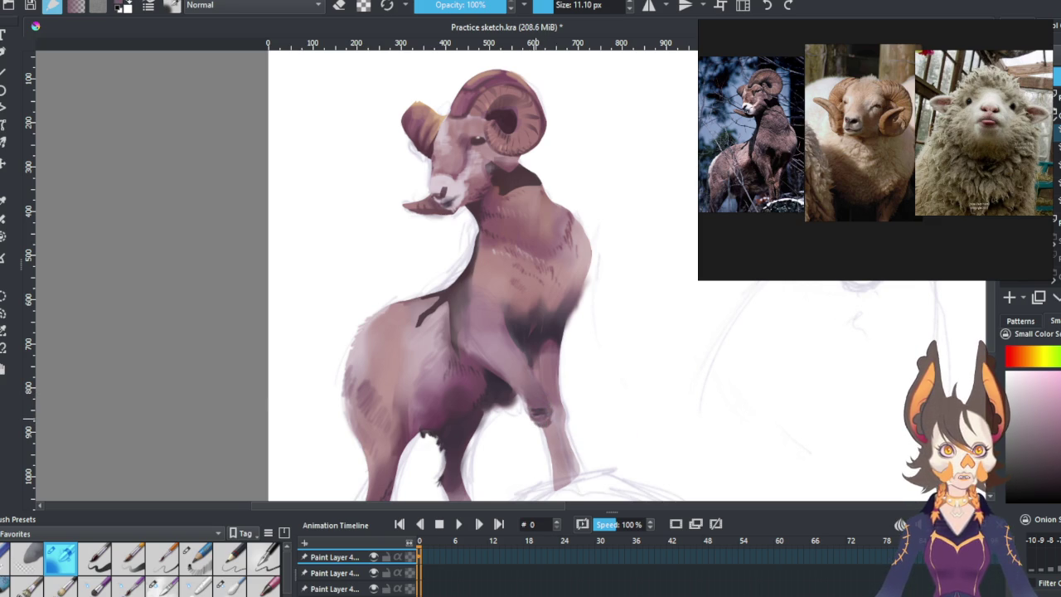
{"action": "left_click_drag", "start_coordinate": [539, 426], "coordinate": [543, 475]}
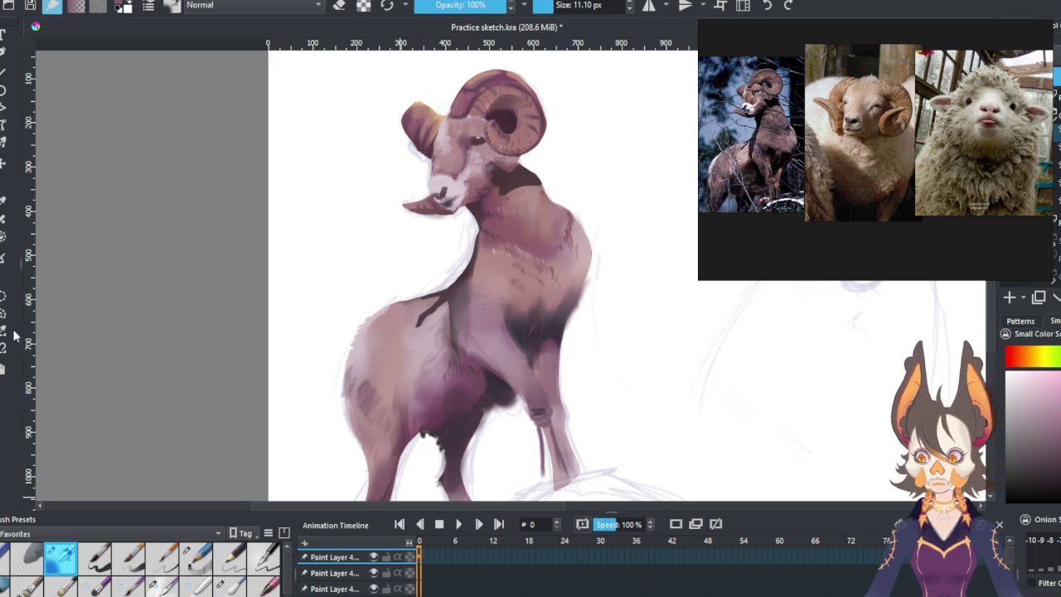
Lasso then release the front leg, switch to the 2.55 px brush and sample the leg colour.
{"action": "left_click_drag", "start_coordinate": [541, 425], "coordinate": [554, 423]}
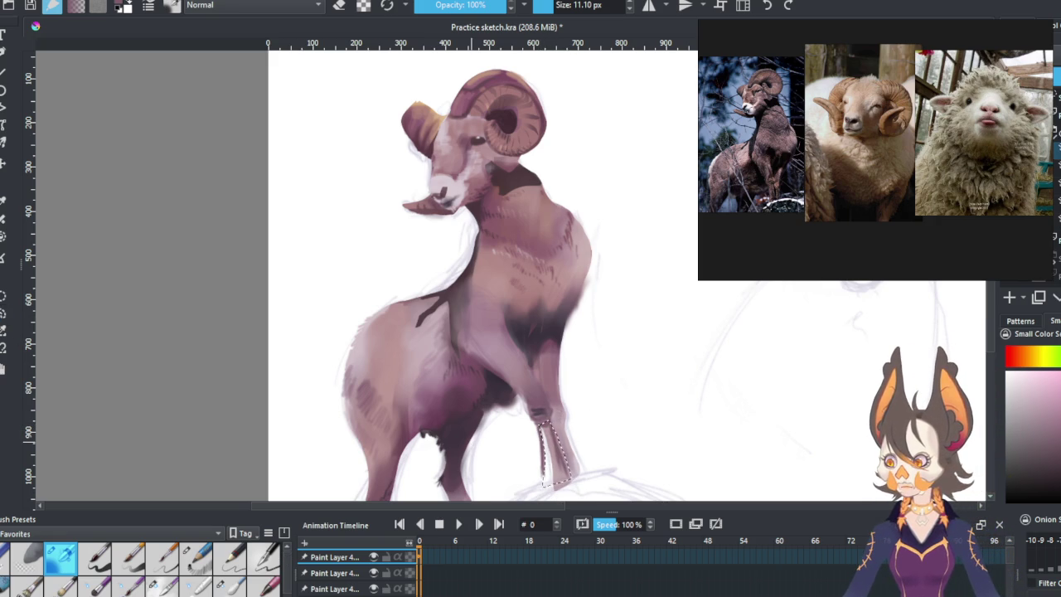
{"action": "key", "text": "slash"}
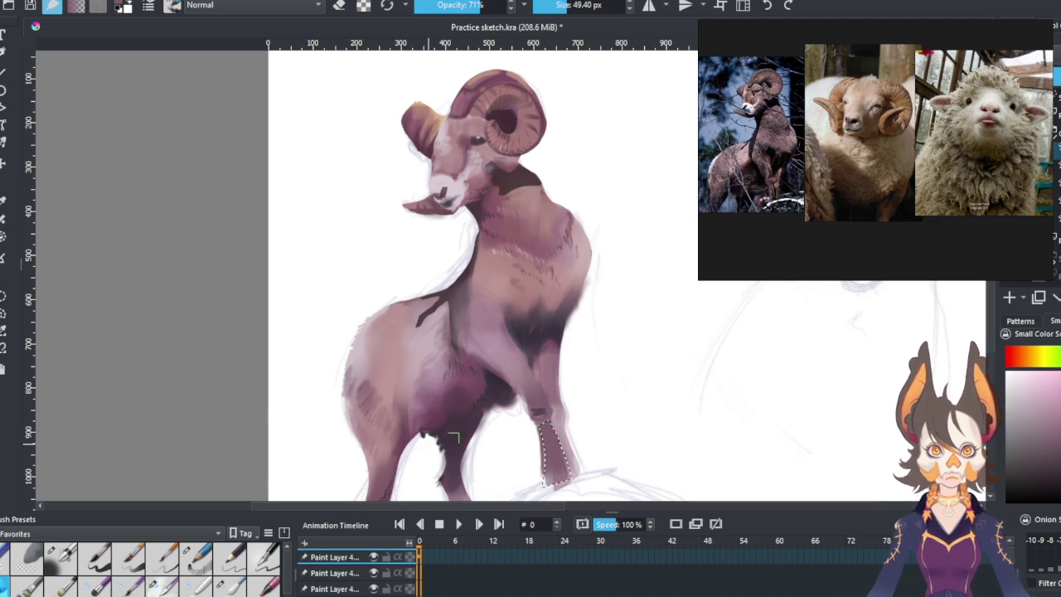
{"action": "key", "text": "ctrl+shift+a"}
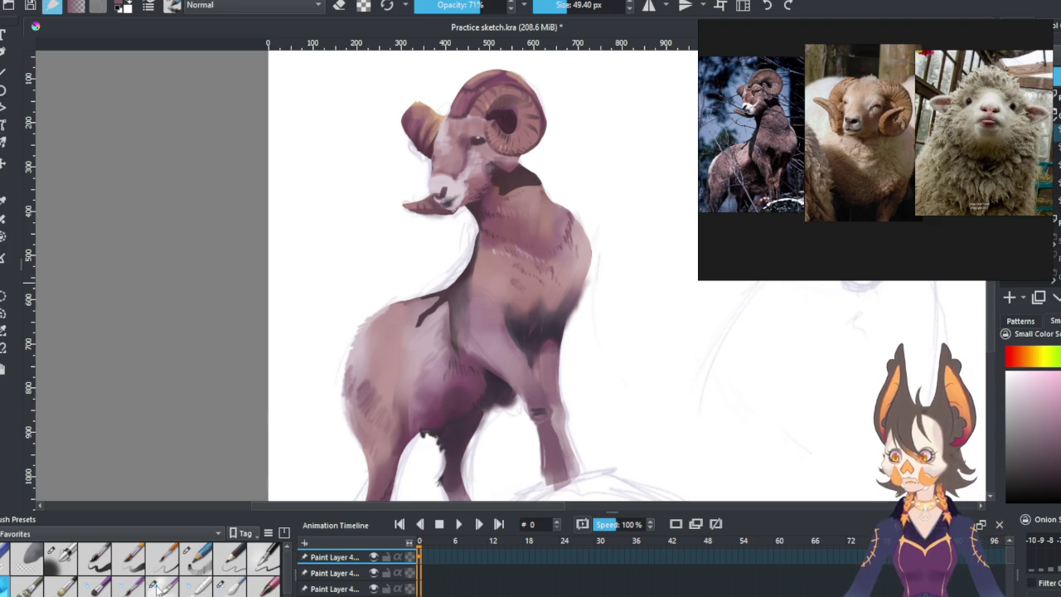
{"action": "left_click", "coordinate": [196, 557]}
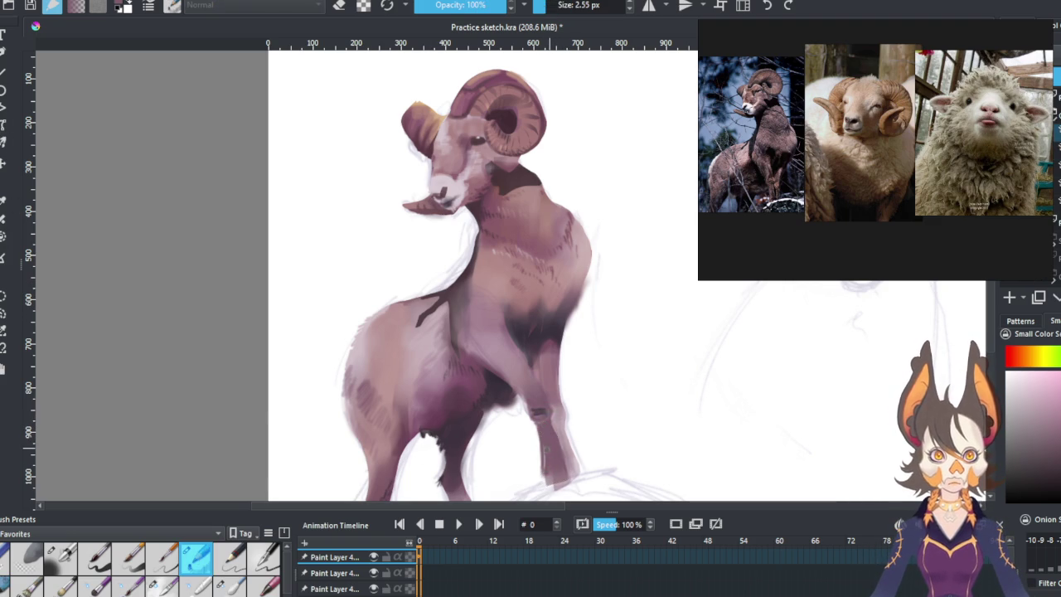
{"action": "left_click", "coordinate": [533, 338], "text": "ctrl"}
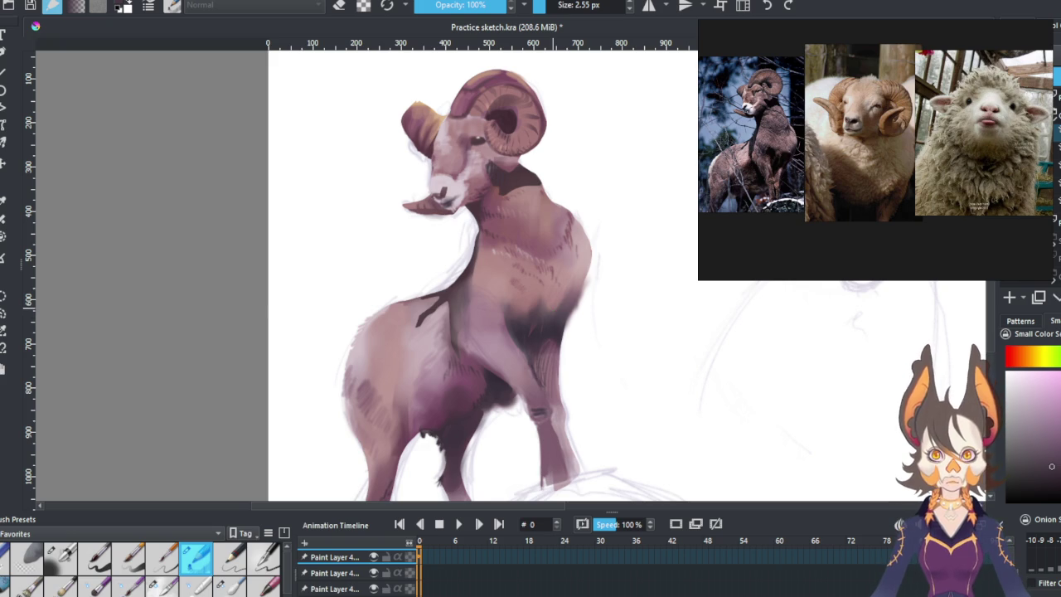
Zoom out until the mauve ram, the sheep's face sketch and the second ram sketch all show.
{"action": "scroll", "coordinate": [575, 343], "scroll_direction": "down", "scroll_amount": 2}
{"action": "scroll", "coordinate": [575, 343], "scroll_direction": "up", "scroll_amount": 2}
{"action": "scroll", "coordinate": [581, 332], "scroll_direction": "down", "scroll_amount": 2}
{"action": "scroll", "coordinate": [646, 248], "scroll_direction": "down", "scroll_amount": 2}
{"action": "scroll", "coordinate": [531, 273], "scroll_direction": "up", "scroll_amount": 3}
{"action": "scroll", "coordinate": [531, 274], "scroll_direction": "up", "scroll_amount": 1}
{"action": "scroll", "coordinate": [530, 274], "scroll_direction": "down", "scroll_amount": 3}
{"action": "scroll", "coordinate": [531, 273], "scroll_direction": "up", "scroll_amount": 2}
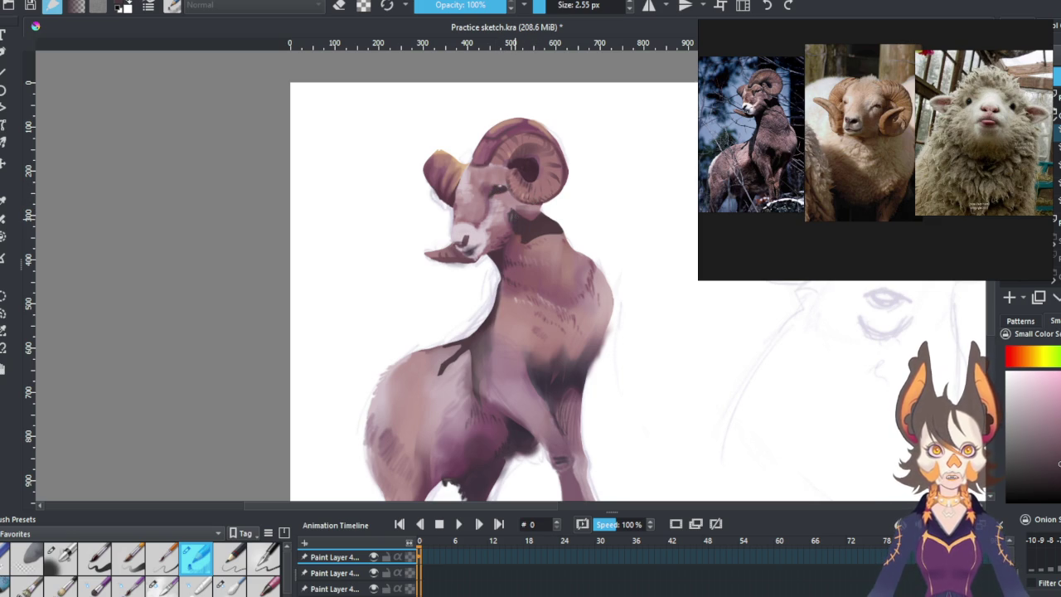
{"action": "scroll", "coordinate": [544, 241], "scroll_direction": "down", "scroll_amount": 2}
{"action": "scroll", "coordinate": [479, 230], "scroll_direction": "up", "scroll_amount": 1}
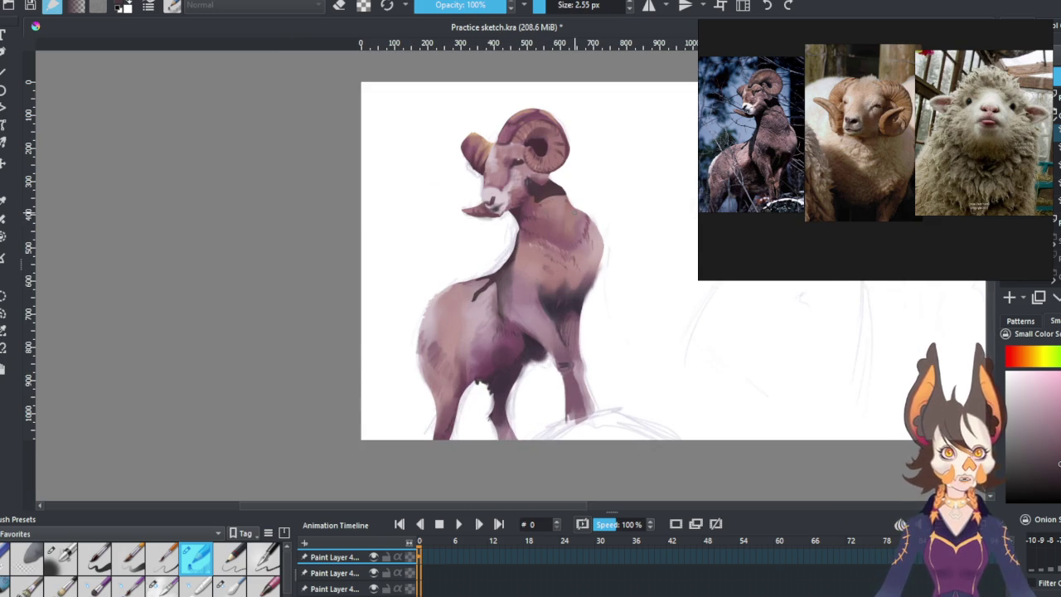
{"action": "scroll", "coordinate": [544, 242], "scroll_direction": "down", "scroll_amount": 3}
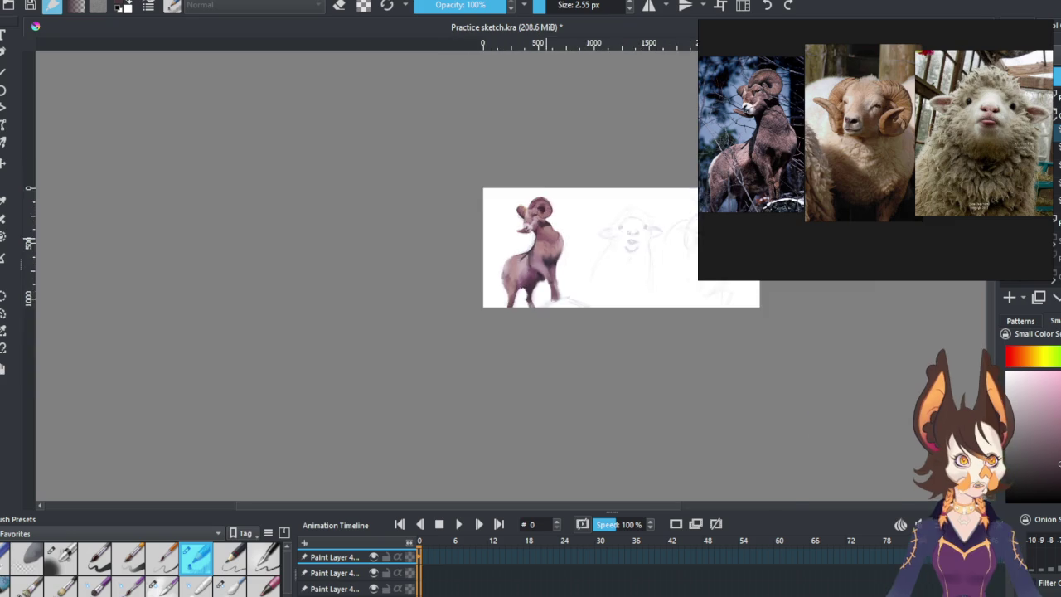
{"action": "scroll", "coordinate": [377, 309], "scroll_direction": "up", "scroll_amount": 3}
{"action": "scroll", "coordinate": [377, 309], "scroll_direction": "down", "scroll_amount": 1}
{"action": "scroll", "coordinate": [377, 309], "scroll_direction": "up", "scroll_amount": 1}
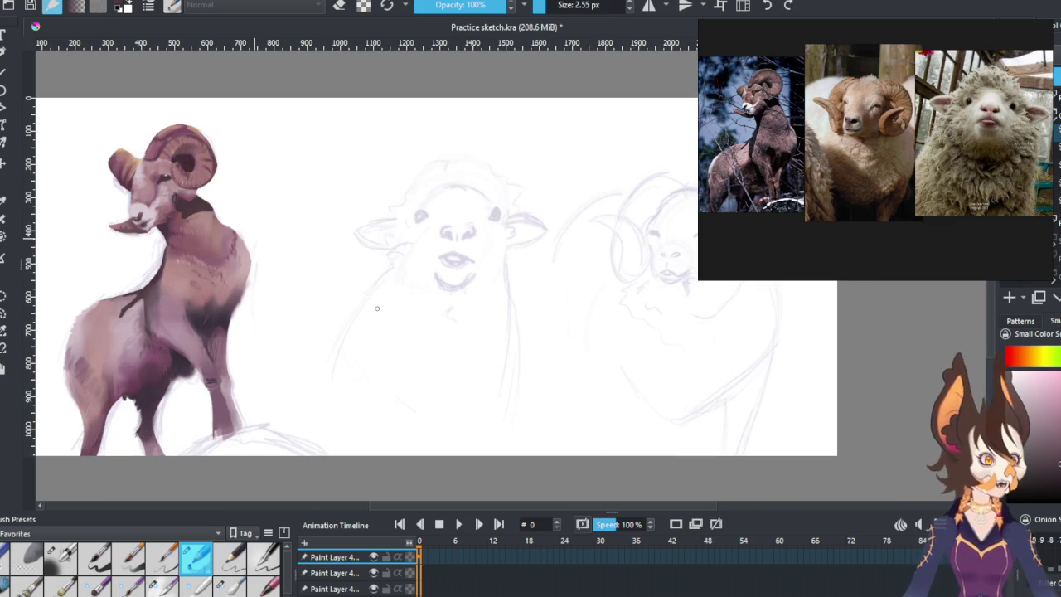
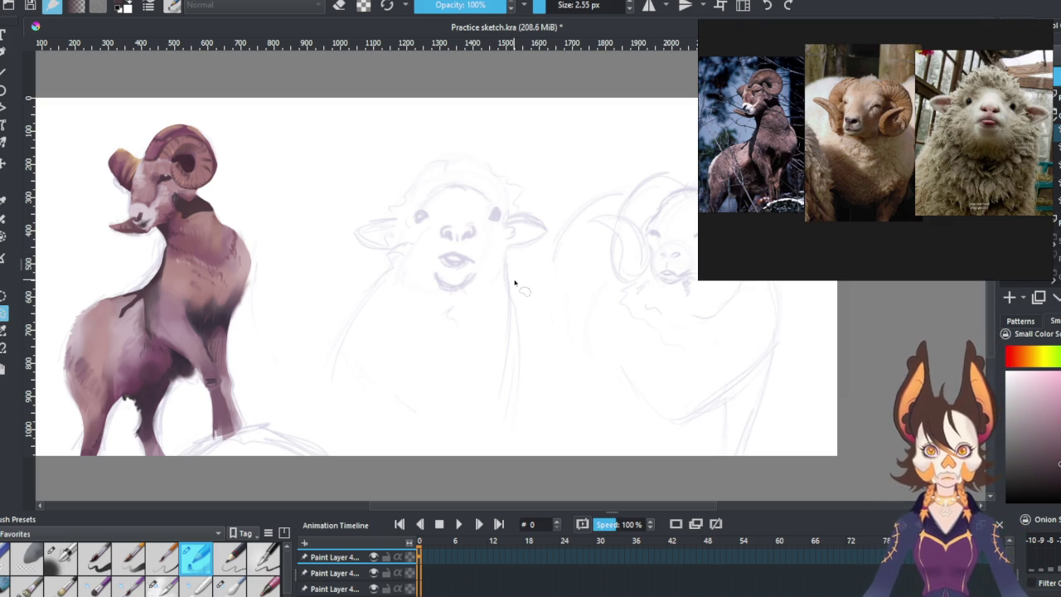
Pan to the third ram and lasso its woolly body, leaving out the head and horns.
{"action": "mouse_move", "coordinate": [539, 294]}
{"action": "left_mouse_down"}
{"action": "mouse_move", "coordinate": [311, 272]}
{"action": "mouse_move", "coordinate": [402, 272]}
{"action": "left_mouse_up"}
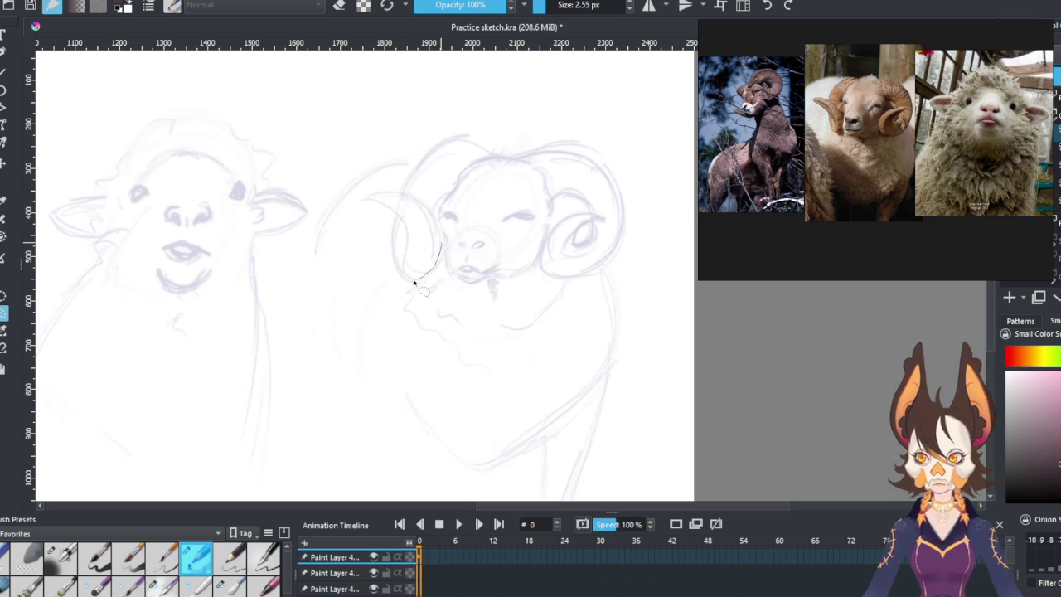
{"action": "mouse_move", "coordinate": [362, 220]}
{"action": "left_mouse_down"}
{"action": "mouse_move", "coordinate": [304, 260]}
{"action": "mouse_move", "coordinate": [291, 339]}
{"action": "mouse_move", "coordinate": [356, 383]}
{"action": "left_mouse_up"}
{"action": "left_click_drag", "start_coordinate": [424, 448], "coordinate": [510, 455]}
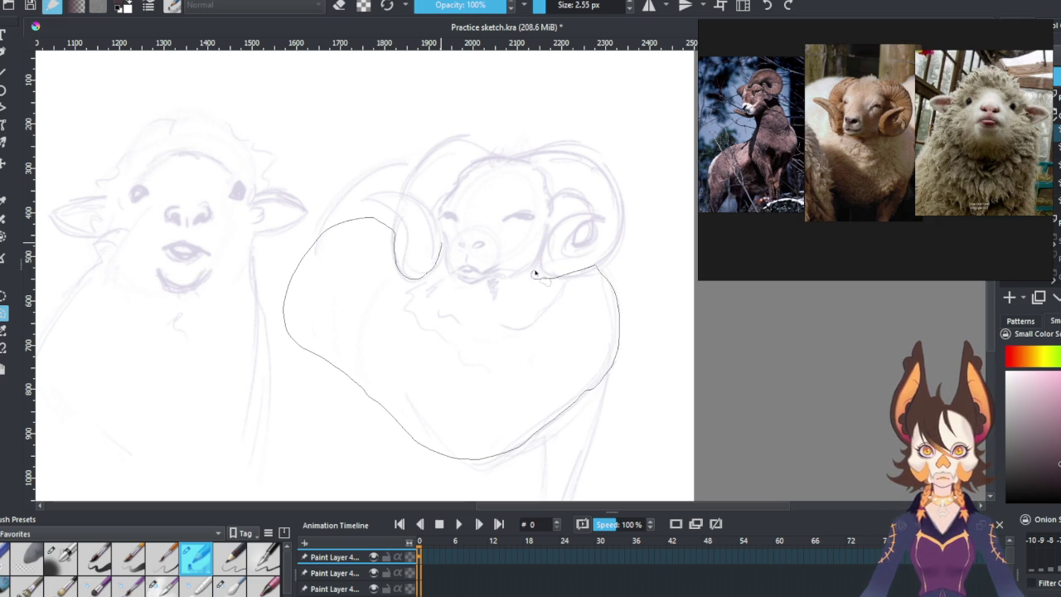
{"action": "key", "text": "Escape"}
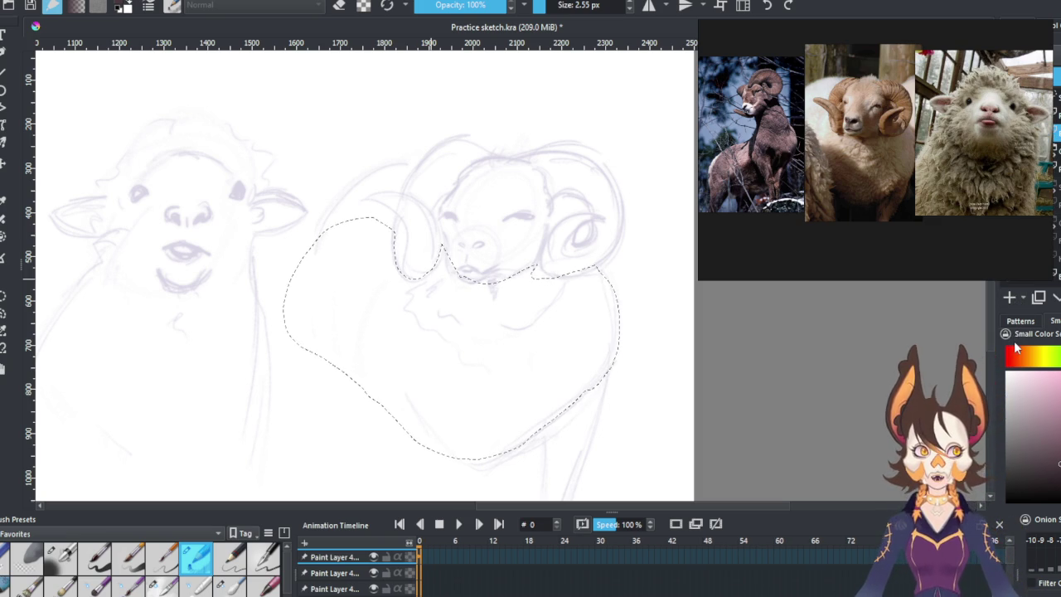
{"action": "scroll", "coordinate": [879, 133], "scroll_direction": "down", "scroll_amount": 3}
{"action": "scroll", "coordinate": [879, 132], "scroll_direction": "down", "scroll_amount": 3}
{"action": "scroll", "coordinate": [986, 145], "scroll_direction": "up", "scroll_amount": 3}
{"action": "scroll", "coordinate": [986, 144], "scroll_direction": "up", "scroll_amount": 3}
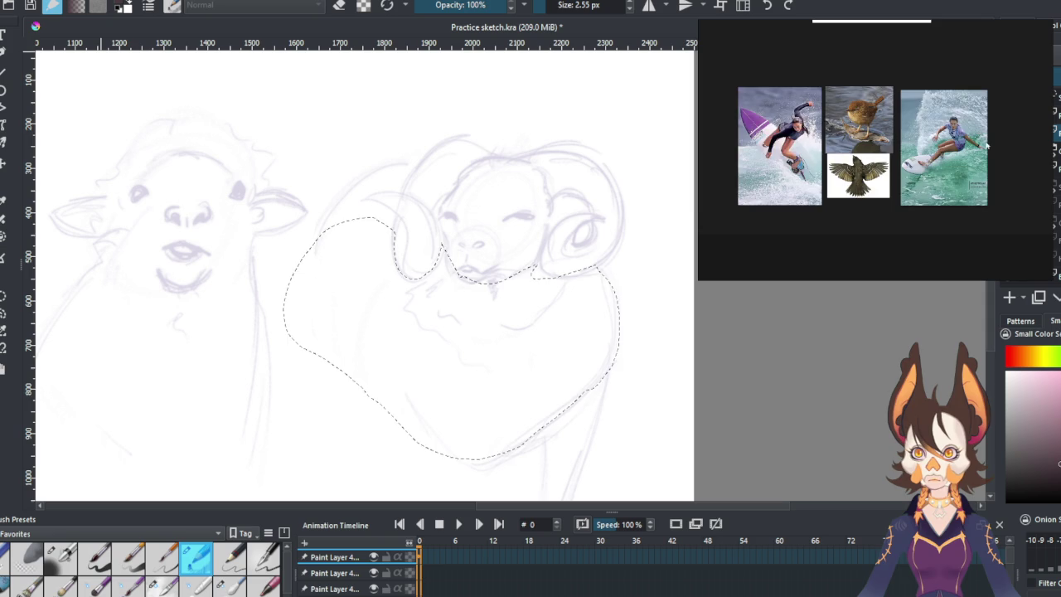
{"action": "scroll", "coordinate": [986, 144], "scroll_direction": "up", "scroll_amount": 2}
{"action": "scroll", "coordinate": [768, 145], "scroll_direction": "down", "scroll_amount": 3}
{"action": "scroll", "coordinate": [767, 145], "scroll_direction": "down", "scroll_amount": 2}
{"action": "scroll", "coordinate": [912, 83], "scroll_direction": "up", "scroll_amount": 3}
{"action": "scroll", "coordinate": [829, 180], "scroll_direction": "up", "scroll_amount": 1}
{"action": "scroll", "coordinate": [829, 181], "scroll_direction": "up", "scroll_amount": 2}
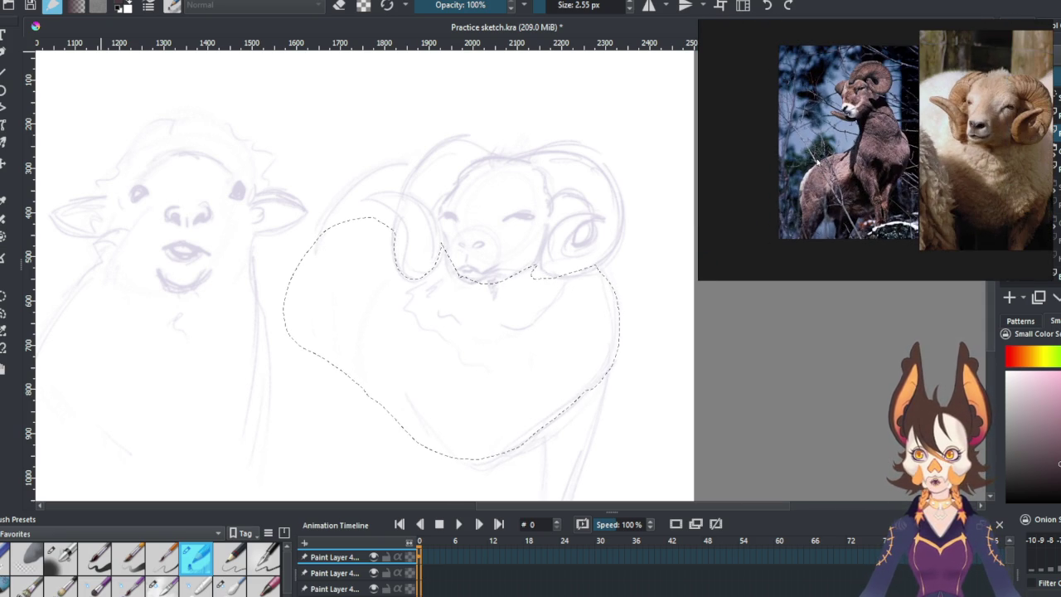
{"action": "scroll", "coordinate": [300, 453], "scroll_direction": "down", "scroll_amount": 2}
{"action": "scroll", "coordinate": [300, 452], "scroll_direction": "down", "scroll_amount": 1}
{"action": "scroll", "coordinate": [295, 423], "scroll_direction": "up", "scroll_amount": 3}
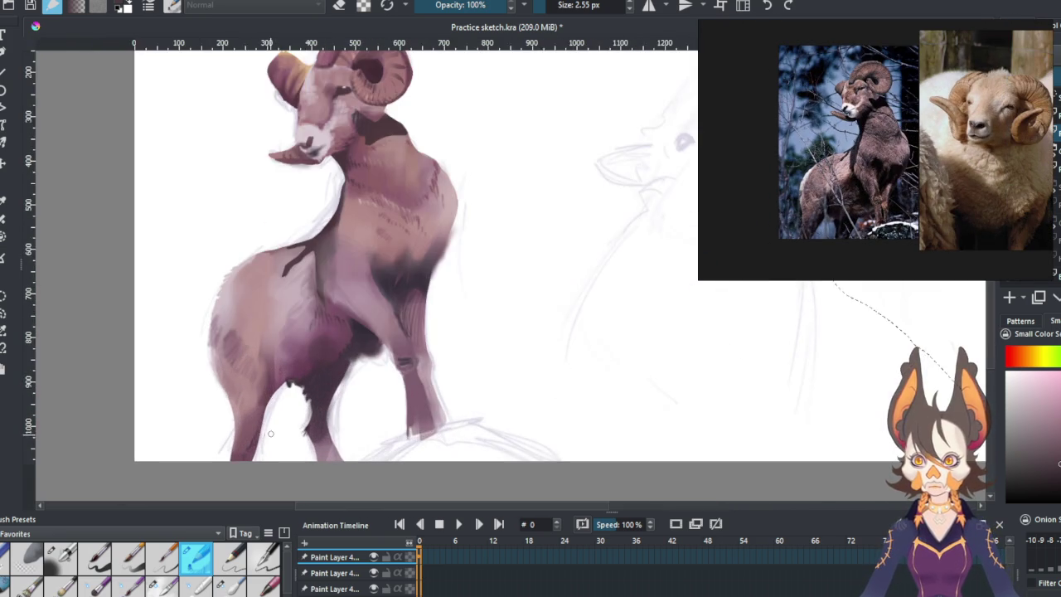
{"action": "scroll", "coordinate": [299, 415], "scroll_direction": "down", "scroll_amount": 1}
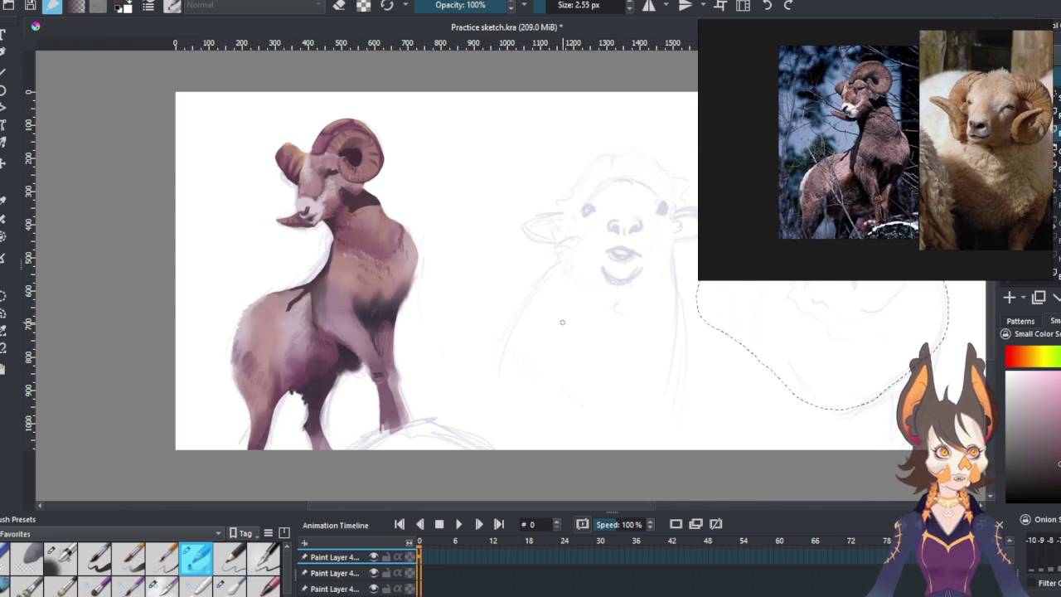
{"action": "left_click_drag", "start_coordinate": [923, 176], "coordinate": [811, 178]}
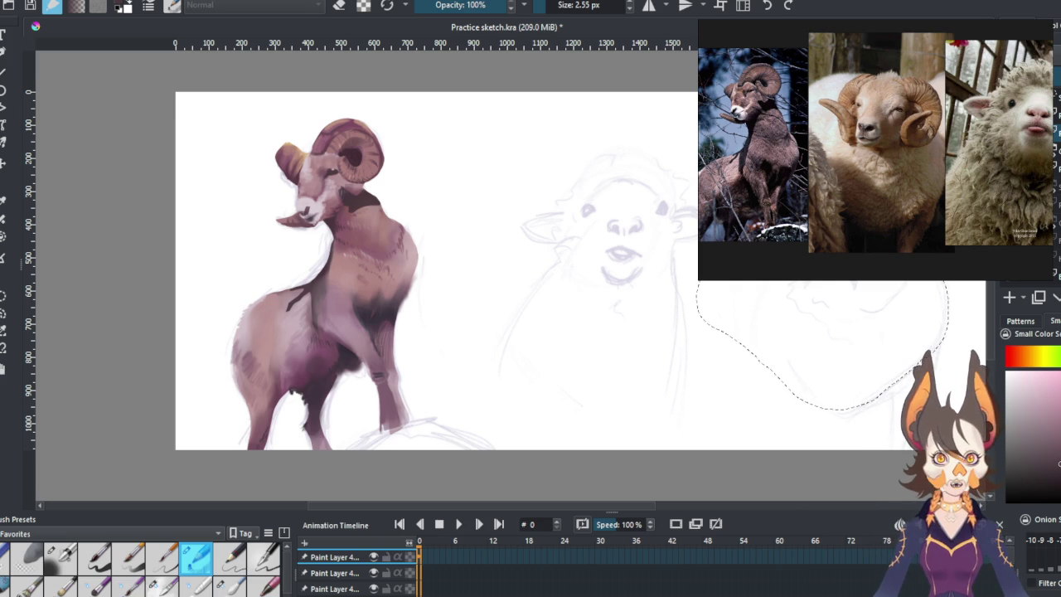
{"action": "scroll", "coordinate": [398, 332], "scroll_direction": "down", "scroll_amount": 2}
{"action": "scroll", "coordinate": [730, 315], "scroll_direction": "up", "scroll_amount": 2}
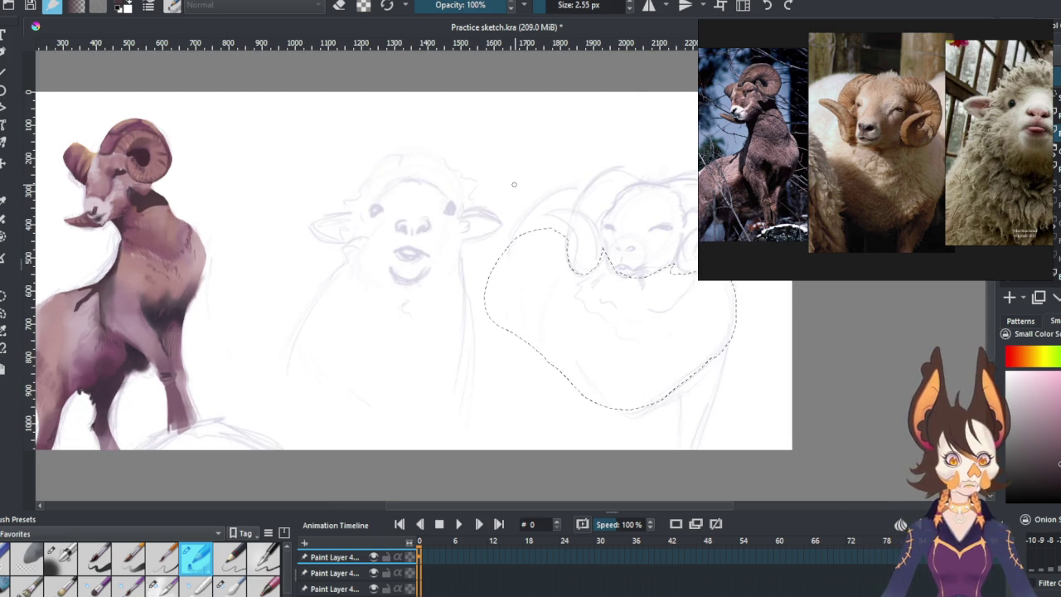
{"action": "scroll", "coordinate": [682, 290], "scroll_direction": "down", "scroll_amount": 2}
{"action": "scroll", "coordinate": [682, 290], "scroll_direction": "up", "scroll_amount": 2}
{"action": "scroll", "coordinate": [320, 323], "scroll_direction": "down", "scroll_amount": 2}
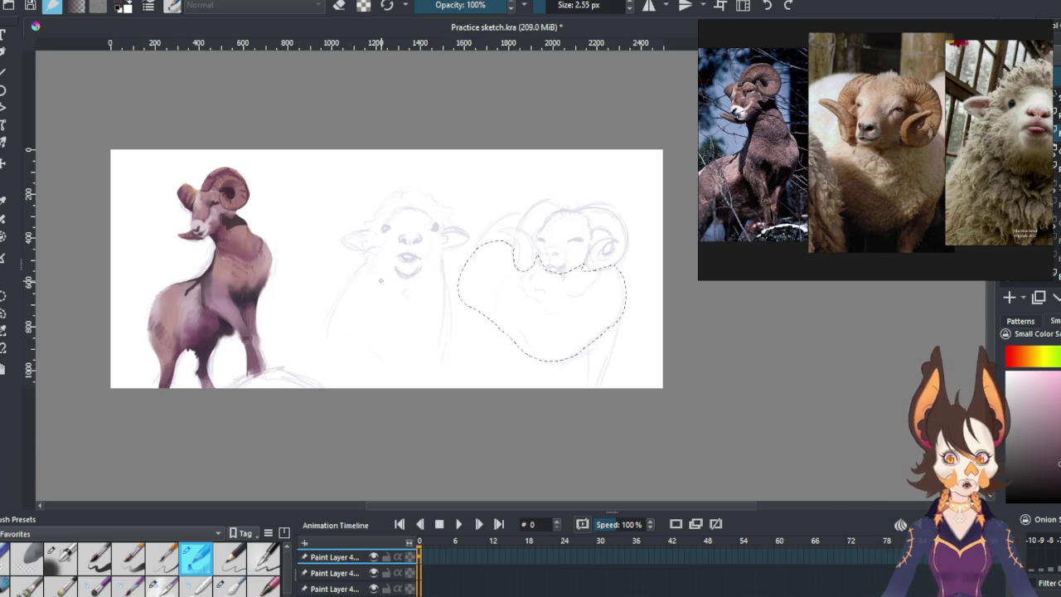
{"action": "scroll", "coordinate": [526, 348], "scroll_direction": "up", "scroll_amount": 2}
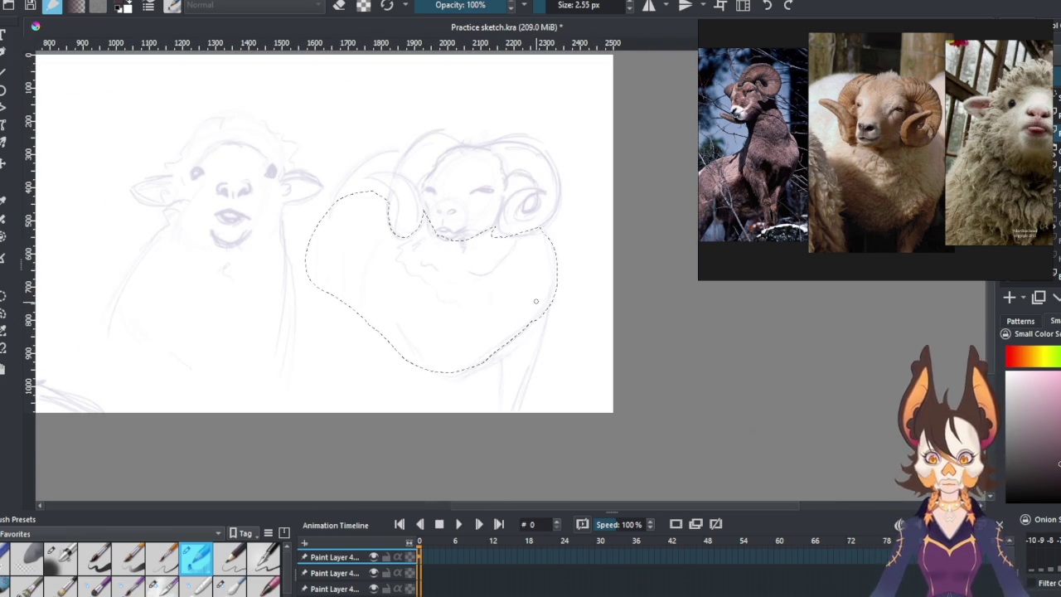
{"action": "scroll", "coordinate": [530, 325], "scroll_direction": "down", "scroll_amount": 2}
{"action": "scroll", "coordinate": [276, 273], "scroll_direction": "up", "scroll_amount": 2}
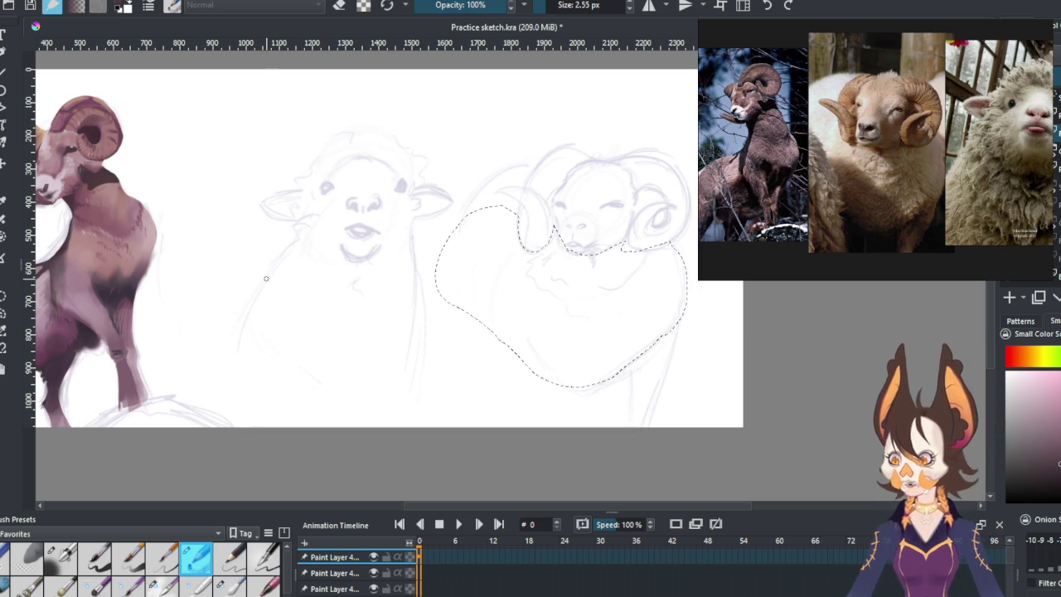
{"action": "key", "text": "slash"}
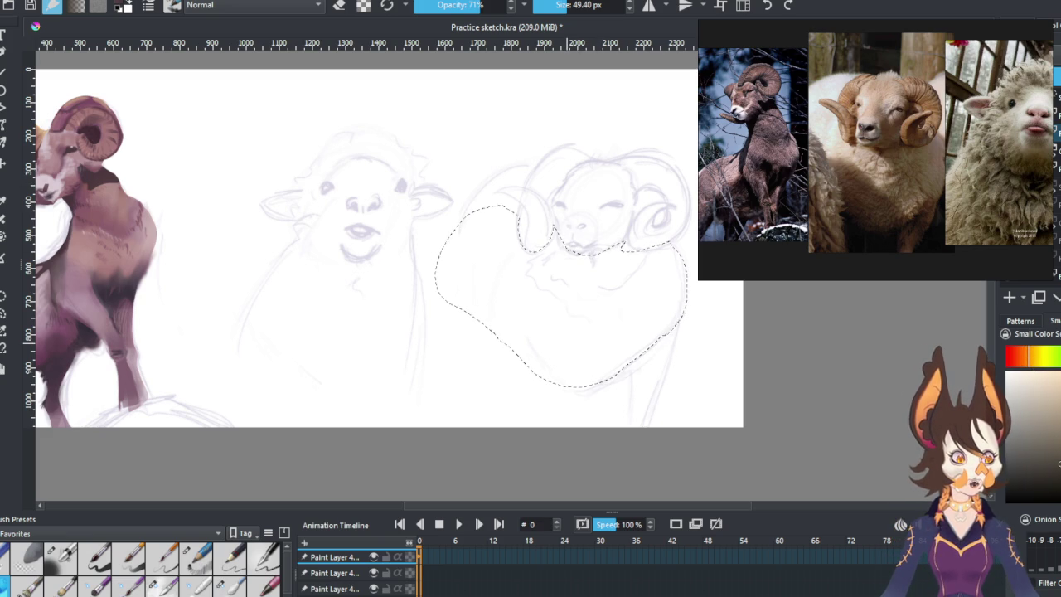
Enlarge the airbrush to about 145 px and block the whole body in beige.
{"action": "left_click_drag", "start_coordinate": [581, 4], "coordinate": [628, 4]}
{"action": "left_click_drag", "start_coordinate": [485, 344], "coordinate": [494, 278]}
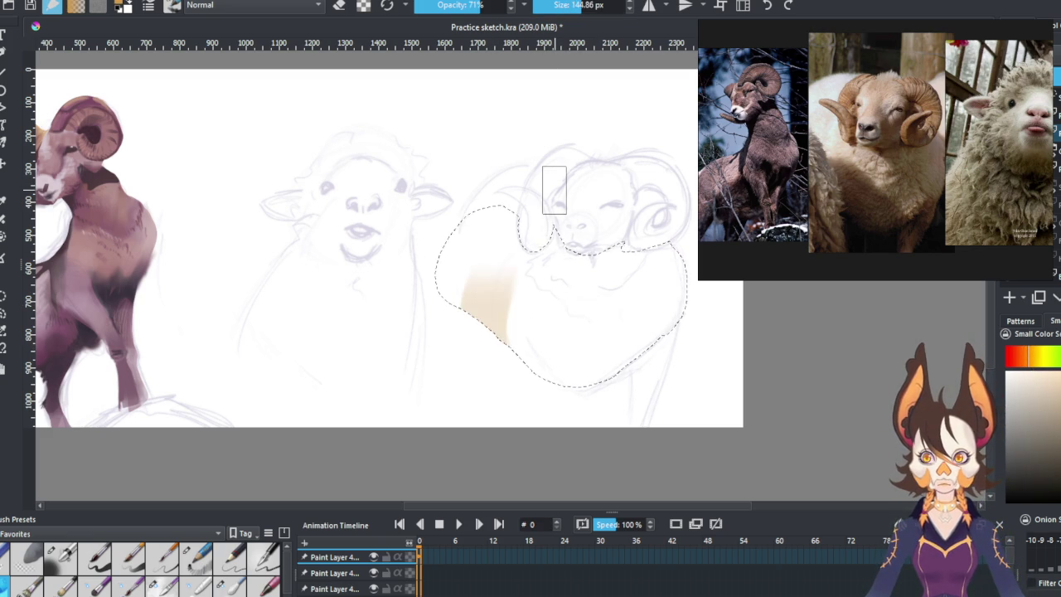
{"action": "left_click_drag", "start_coordinate": [504, 237], "coordinate": [517, 225]}
{"action": "mouse_move", "coordinate": [450, 343]}
{"action": "left_mouse_down"}
{"action": "mouse_move", "coordinate": [538, 354]}
{"action": "mouse_move", "coordinate": [663, 287]}
{"action": "left_mouse_up"}
Tint the upper-left wool a yellower beige and add pale, whitish patches across the middle.
{"action": "left_click", "coordinate": [1044, 393]}
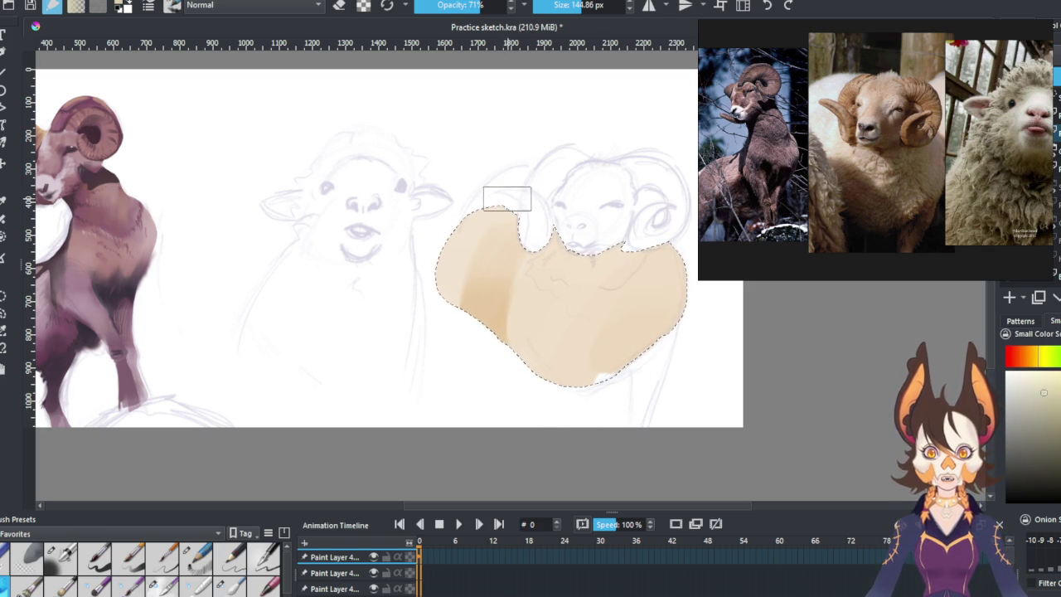
{"action": "left_click_drag", "start_coordinate": [529, 226], "coordinate": [442, 237]}
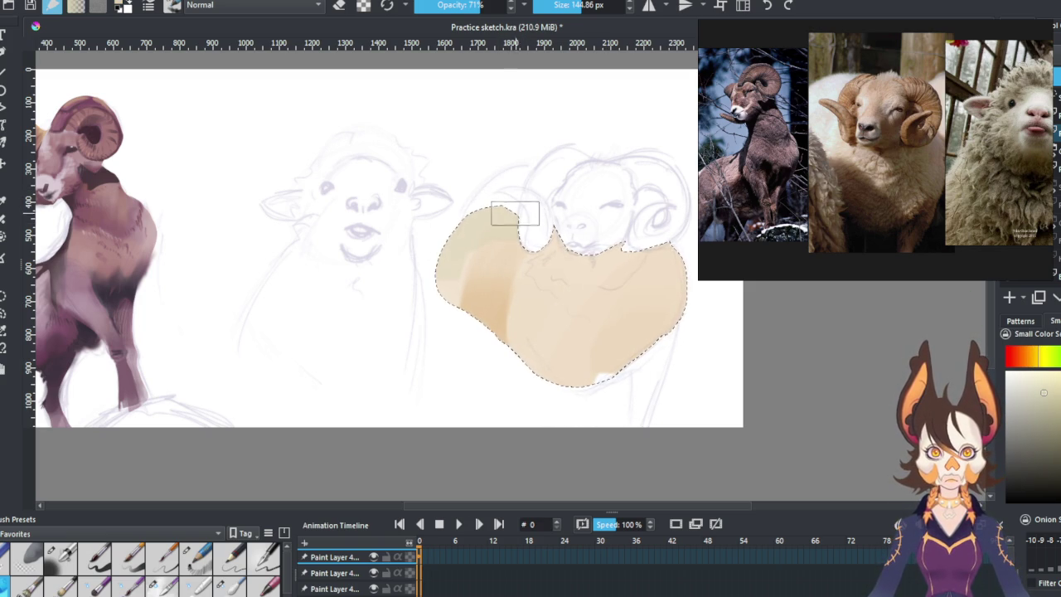
{"action": "left_click", "coordinate": [1014, 381]}
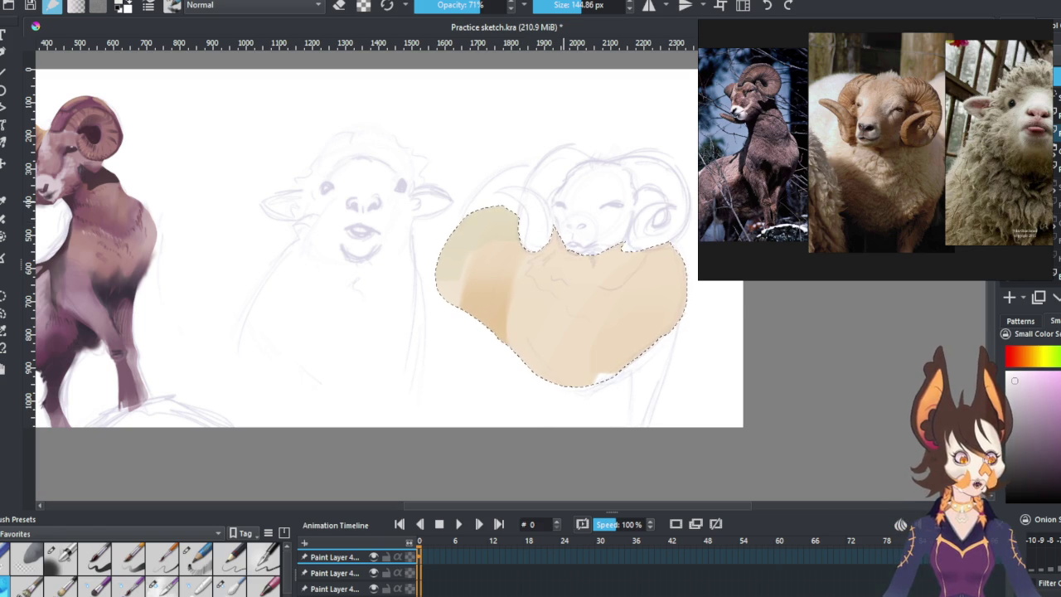
{"action": "mouse_move", "coordinate": [466, 262]}
{"action": "left_mouse_down"}
{"action": "mouse_move", "coordinate": [504, 221]}
{"action": "mouse_move", "coordinate": [484, 266]}
{"action": "mouse_move", "coordinate": [492, 296]}
{"action": "mouse_move", "coordinate": [474, 280]}
{"action": "mouse_move", "coordinate": [490, 303]}
{"action": "mouse_move", "coordinate": [503, 243]}
{"action": "mouse_move", "coordinate": [497, 260]}
{"action": "mouse_move", "coordinate": [545, 313]}
{"action": "mouse_move", "coordinate": [589, 302]}
{"action": "left_mouse_up"}
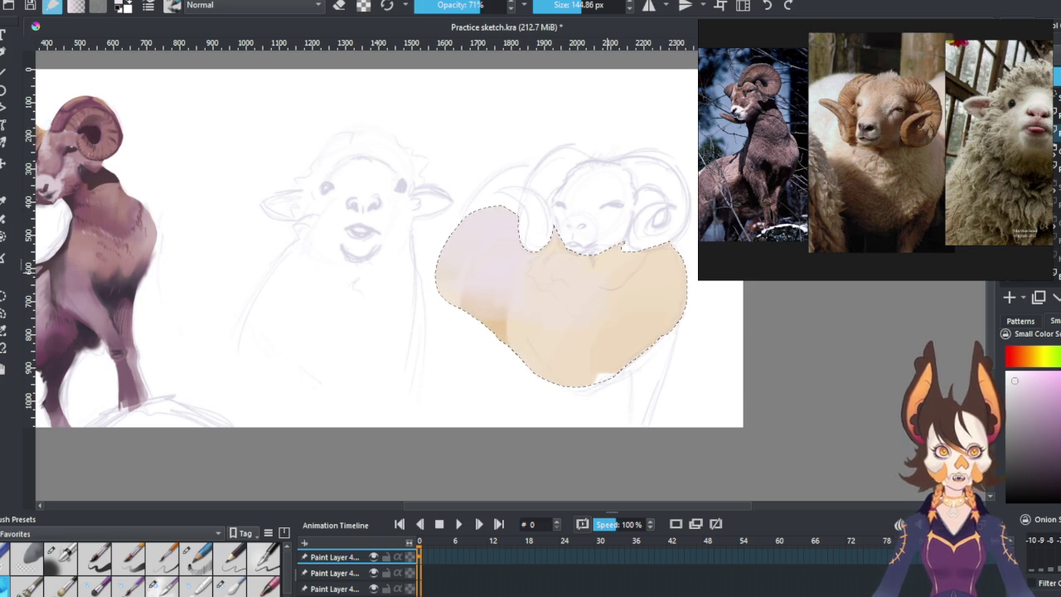
{"action": "left_click", "coordinate": [1046, 358]}
{"action": "mouse_move", "coordinate": [580, 287]}
{"action": "left_mouse_down"}
{"action": "mouse_move", "coordinate": [597, 291]}
{"action": "mouse_move", "coordinate": [549, 301]}
{"action": "mouse_move", "coordinate": [556, 274]}
{"action": "mouse_move", "coordinate": [589, 267]}
{"action": "mouse_move", "coordinate": [580, 301]}
{"action": "mouse_move", "coordinate": [579, 267]}
{"action": "mouse_move", "coordinate": [580, 296]}
{"action": "mouse_move", "coordinate": [561, 301]}
{"action": "left_mouse_up"}
{"action": "left_click", "coordinate": [1014, 377]}
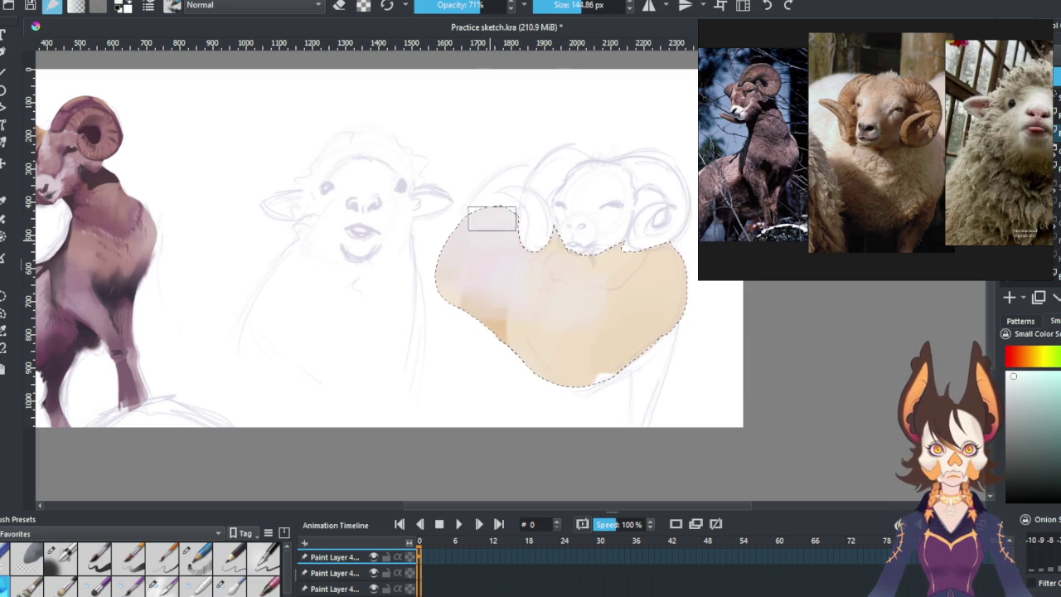
Warm the lower-right body with soft pink, then drop the body selection.
{"action": "left_click", "coordinate": [489, 283], "text": "ctrl"}
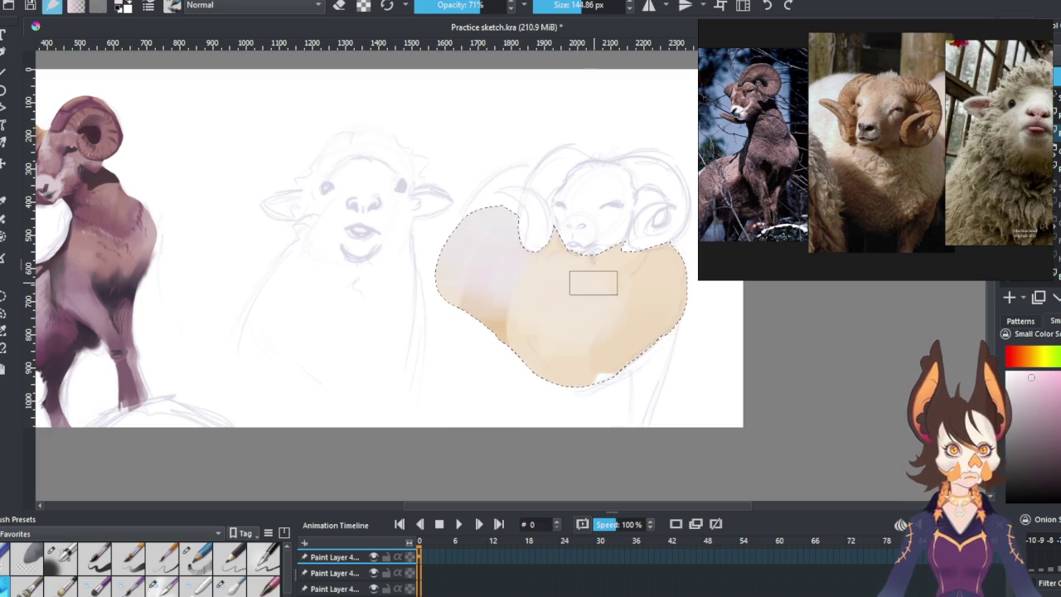
{"action": "left_click_drag", "start_coordinate": [552, 277], "coordinate": [544, 310]}
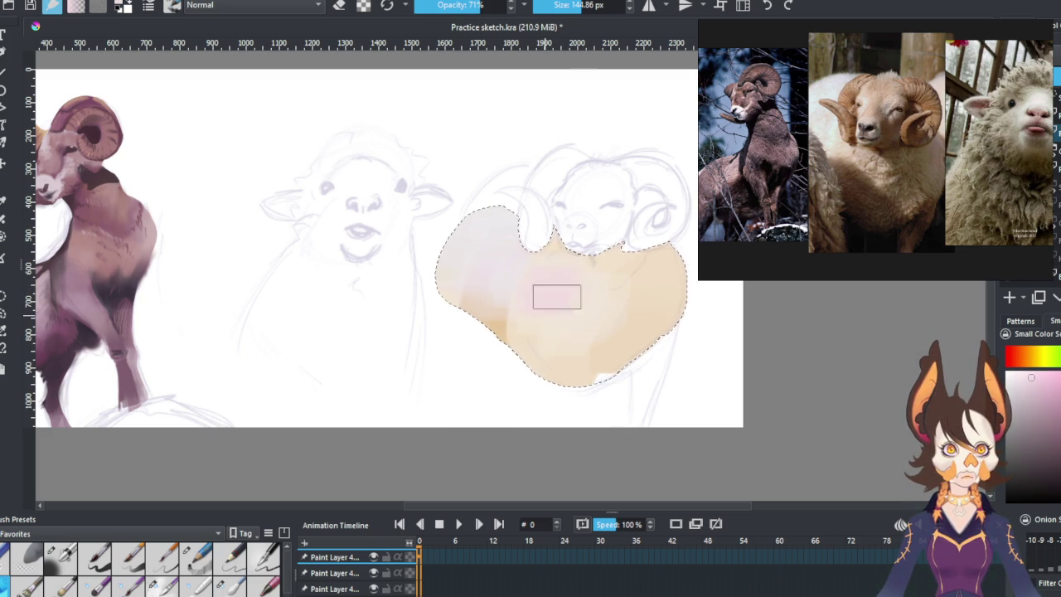
{"action": "key", "text": "ctrl+z"}
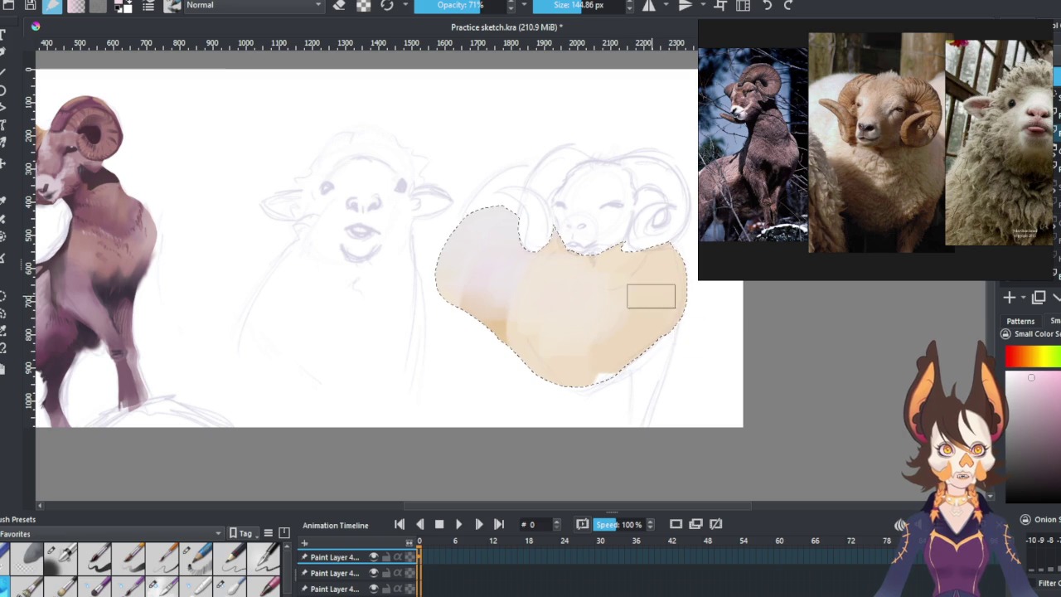
{"action": "left_click", "coordinate": [655, 302], "text": "ctrl"}
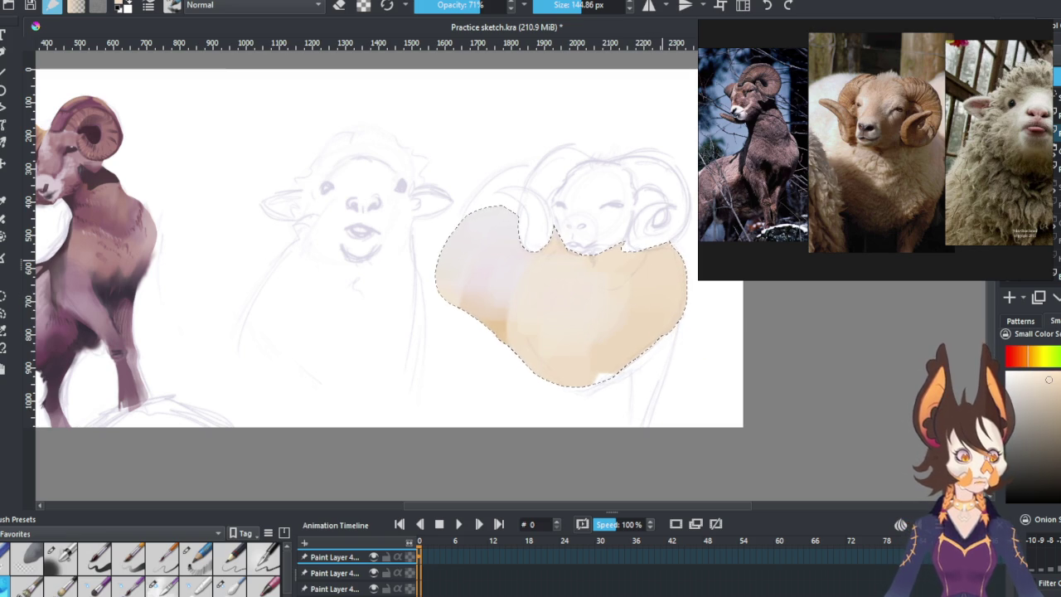
{"action": "left_click", "coordinate": [1021, 358]}
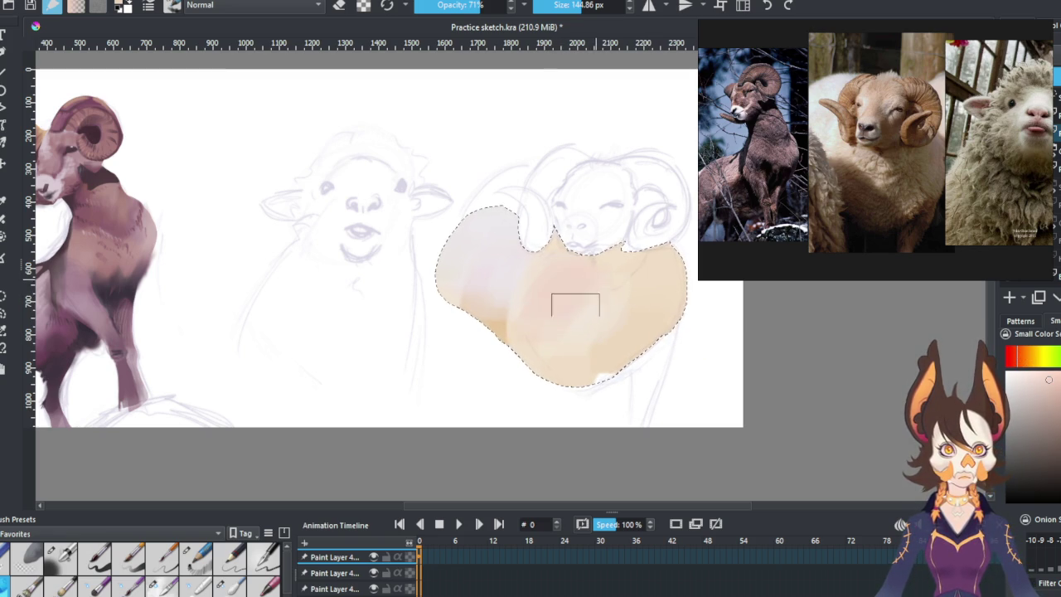
{"action": "left_click_drag", "start_coordinate": [595, 349], "coordinate": [609, 377]}
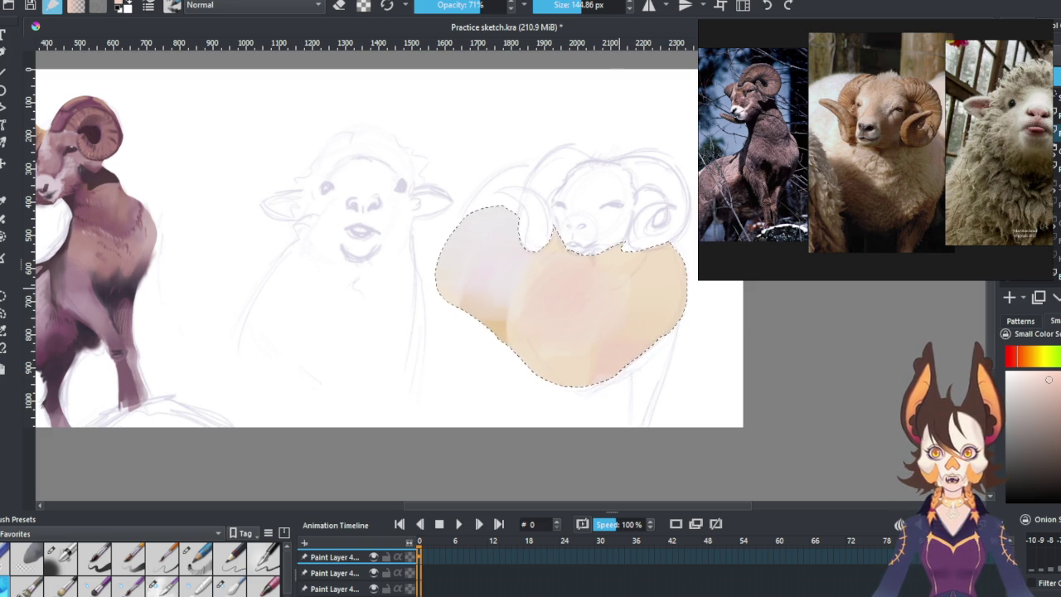
{"action": "key", "text": "ctrl+shift+a"}
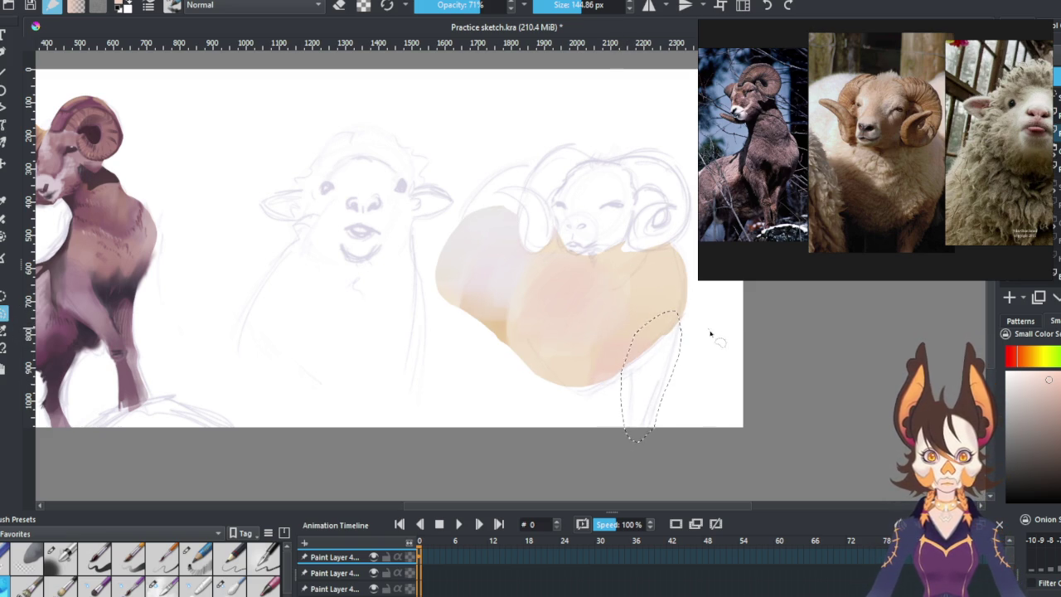
Lasso the leg sliver under the body, shade it pink, brown and orange, then deselect.
{"action": "left_click_drag", "start_coordinate": [682, 315], "coordinate": [655, 388]}
{"action": "left_click_drag", "start_coordinate": [630, 456], "coordinate": [626, 379]}
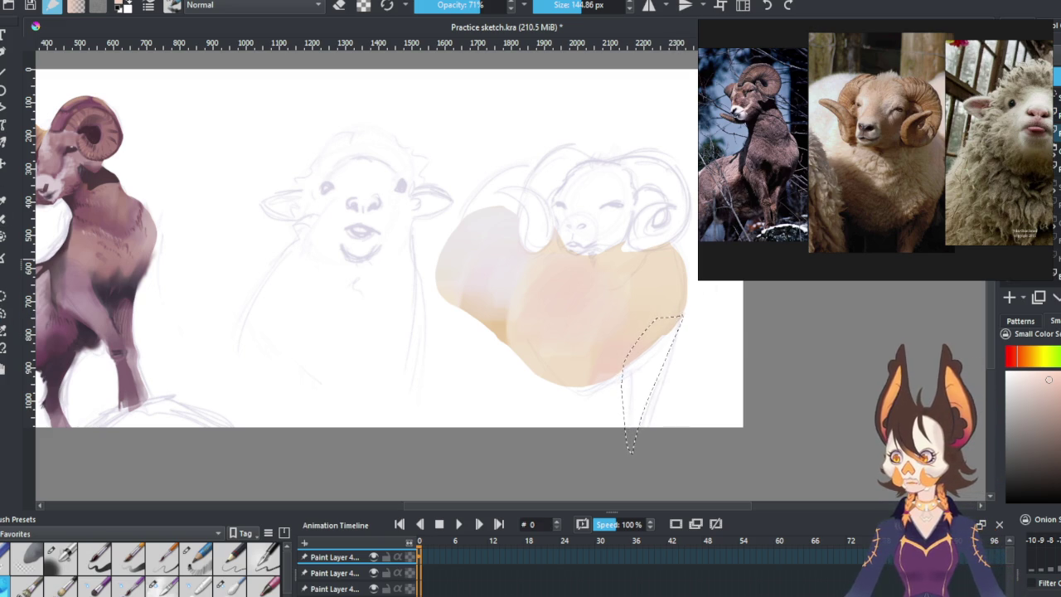
{"action": "left_click_drag", "start_coordinate": [640, 434], "coordinate": [670, 357]}
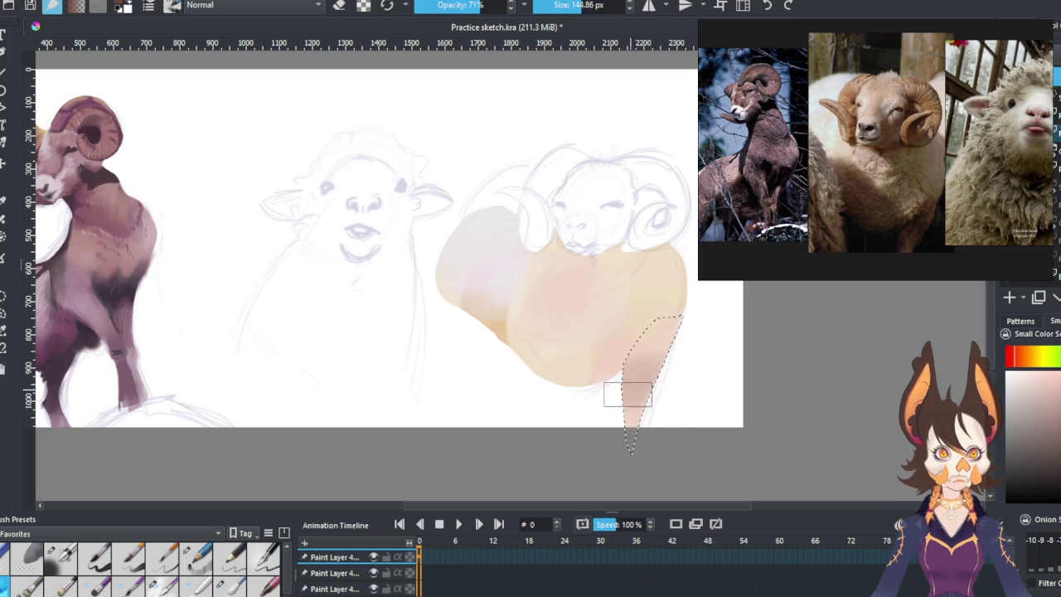
{"action": "left_click_drag", "start_coordinate": [678, 348], "coordinate": [648, 395]}
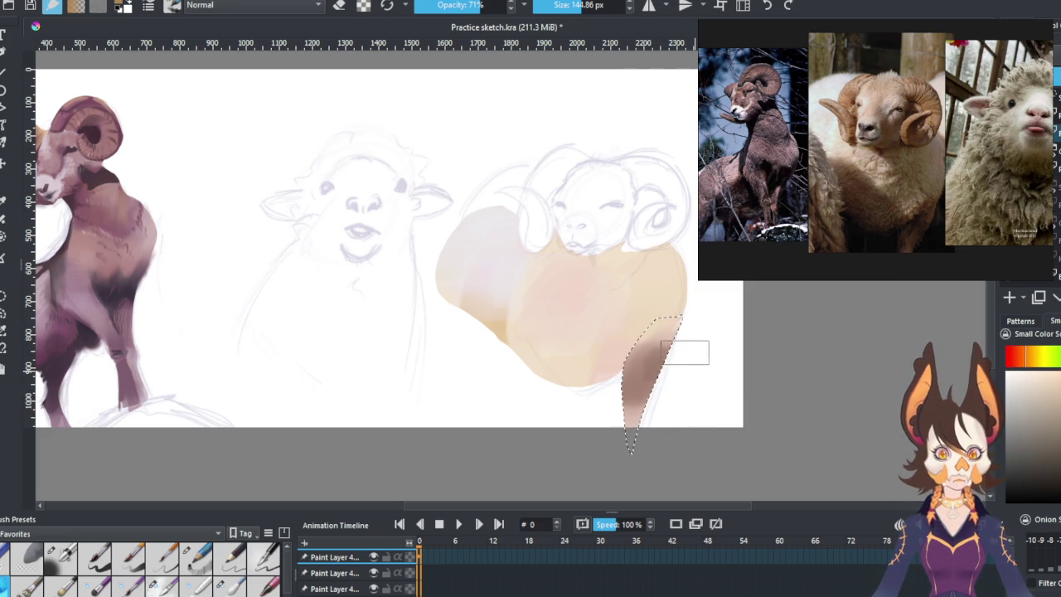
{"action": "mouse_move", "coordinate": [687, 362]}
{"action": "left_mouse_down"}
{"action": "mouse_move", "coordinate": [693, 334]}
{"action": "mouse_move", "coordinate": [667, 337]}
{"action": "left_mouse_up"}
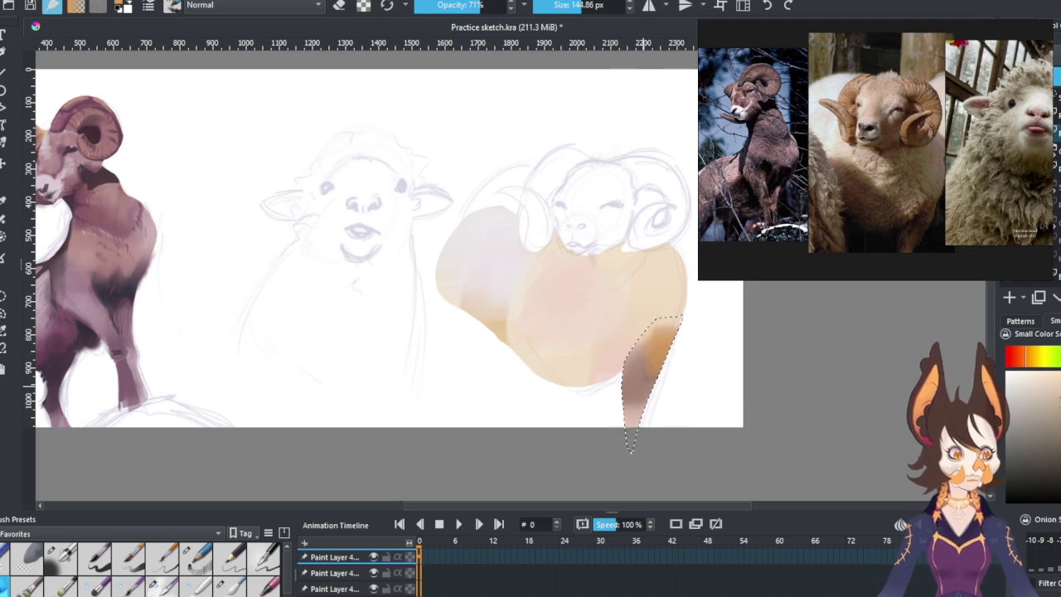
{"action": "left_click", "coordinate": [1029, 362]}
{"action": "left_click_drag", "start_coordinate": [1019, 363], "coordinate": [1025, 361]}
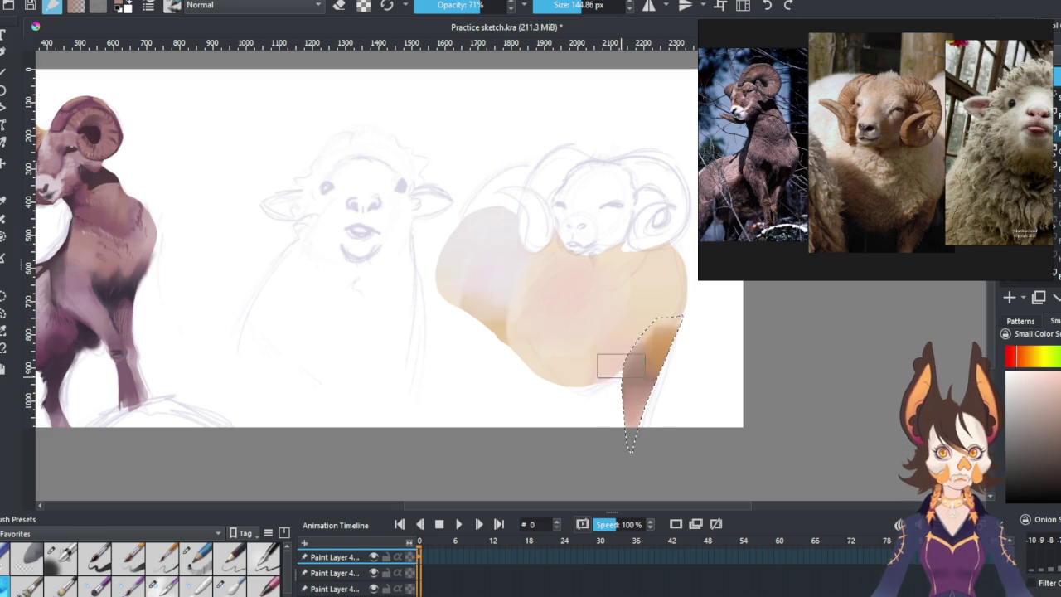
{"action": "left_click", "coordinate": [104, 300]}
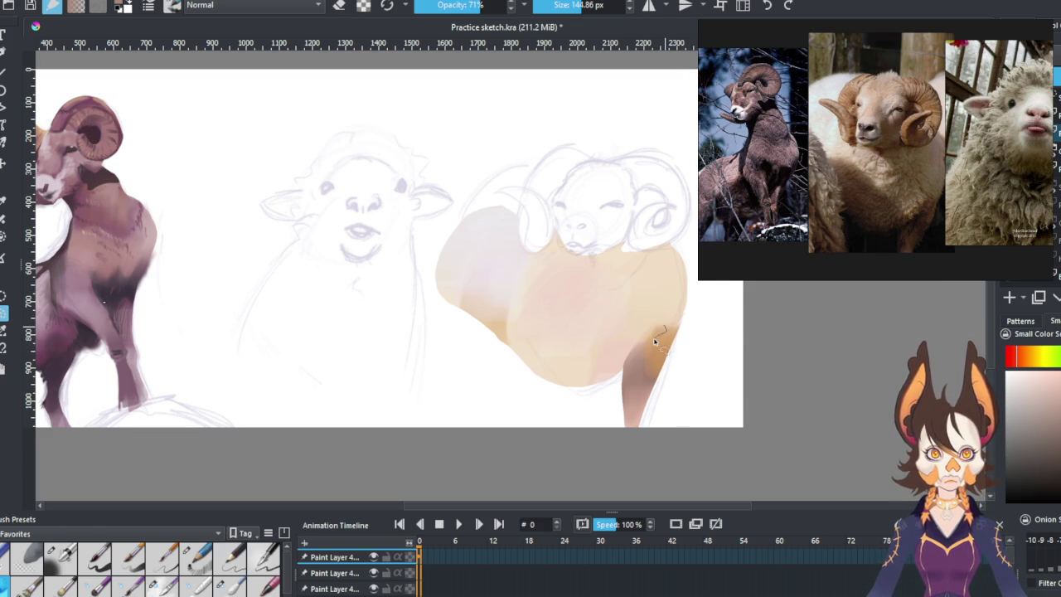
Blend orange into the body's right edge and lasso a strip along its lower edge.
{"action": "left_click_drag", "start_coordinate": [620, 373], "coordinate": [614, 369]}
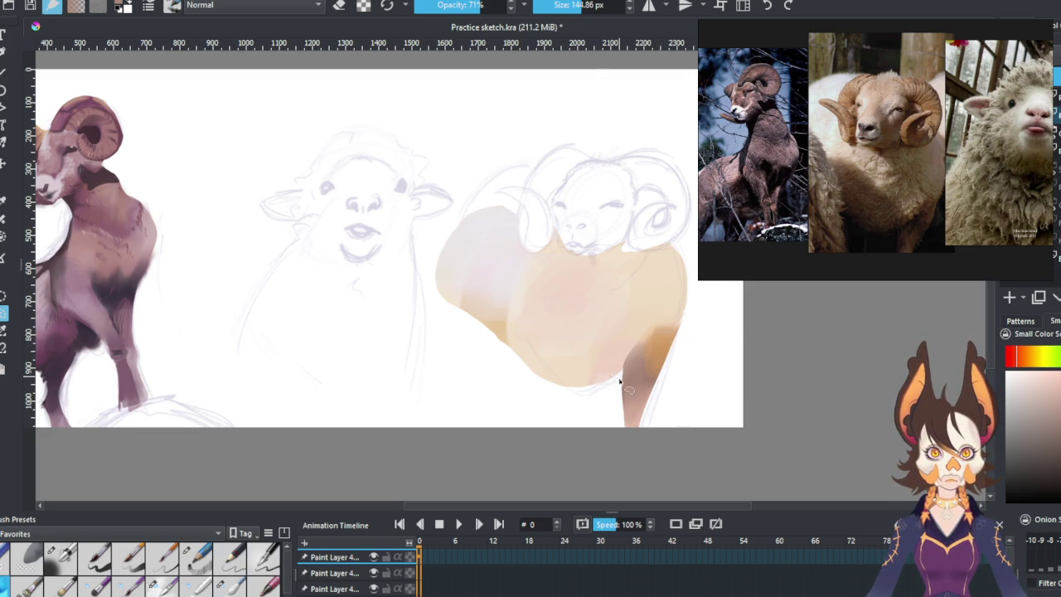
{"action": "left_click_drag", "start_coordinate": [661, 349], "coordinate": [671, 329]}
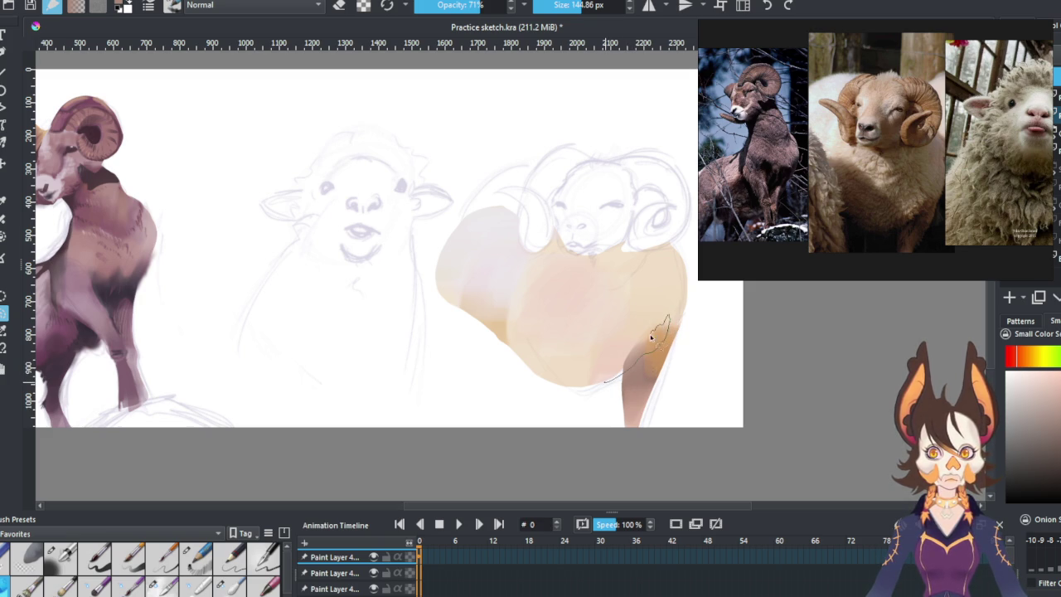
{"action": "left_click_drag", "start_coordinate": [628, 357], "coordinate": [632, 368]}
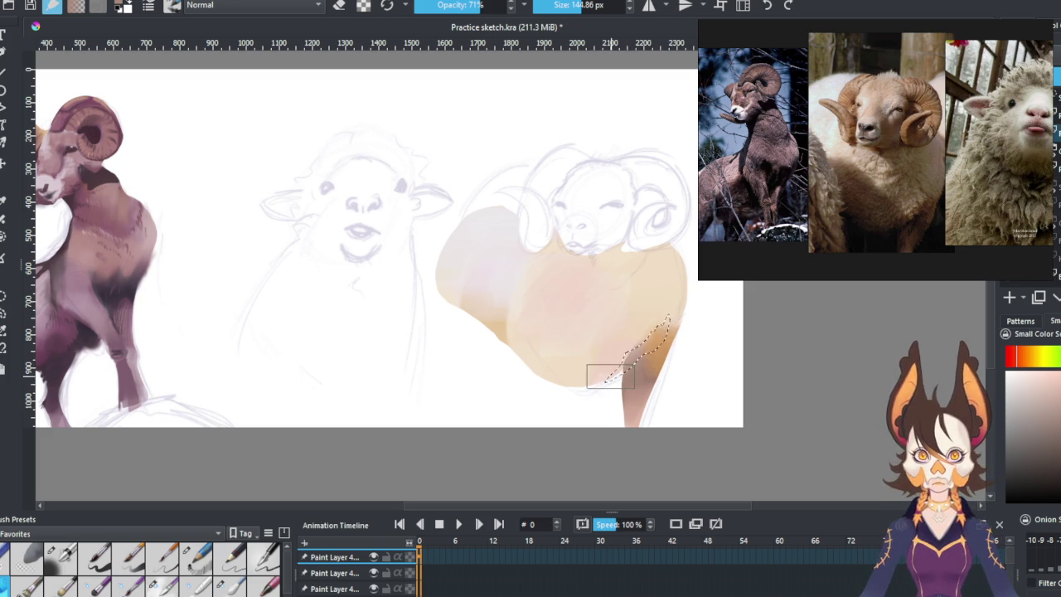
{"action": "left_click", "coordinate": [635, 284], "text": "ctrl"}
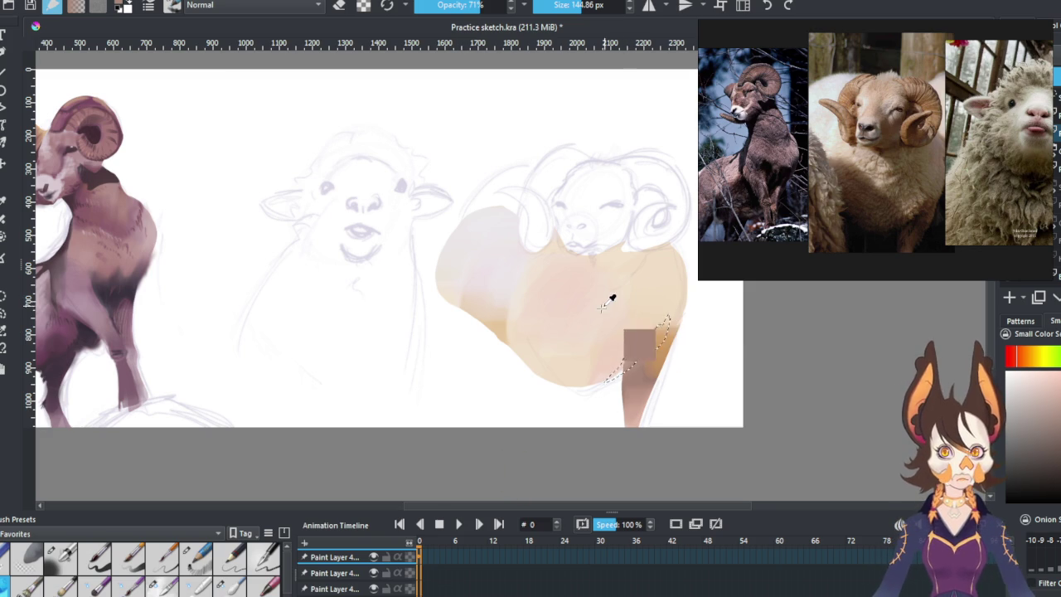
{"action": "left_click", "coordinate": [659, 340], "text": "ctrl"}
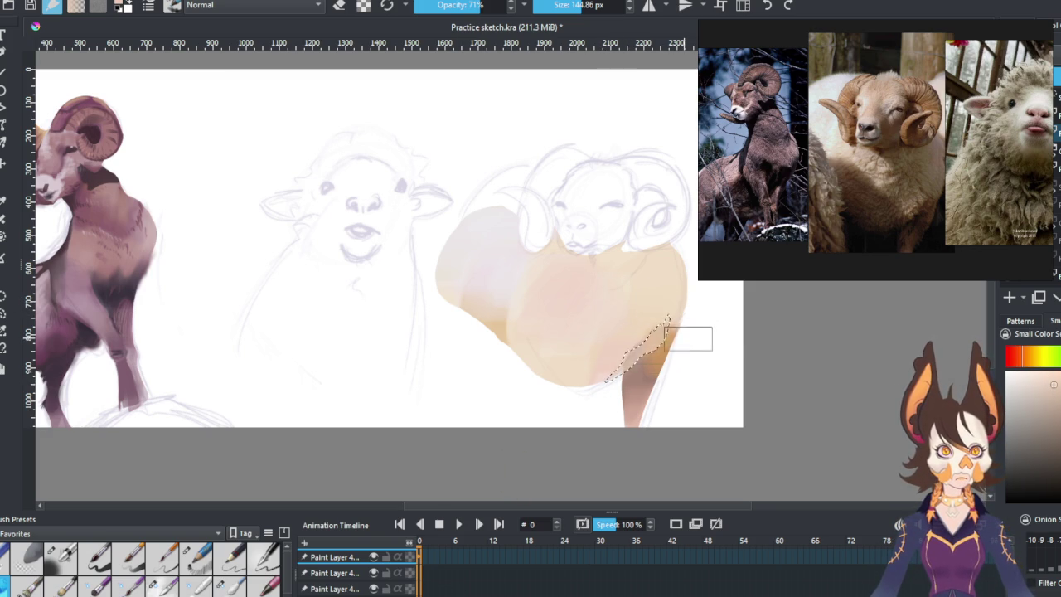
{"action": "key", "text": "ctrl+r"}
{"action": "left_click_drag", "start_coordinate": [686, 332], "coordinate": [665, 337]}
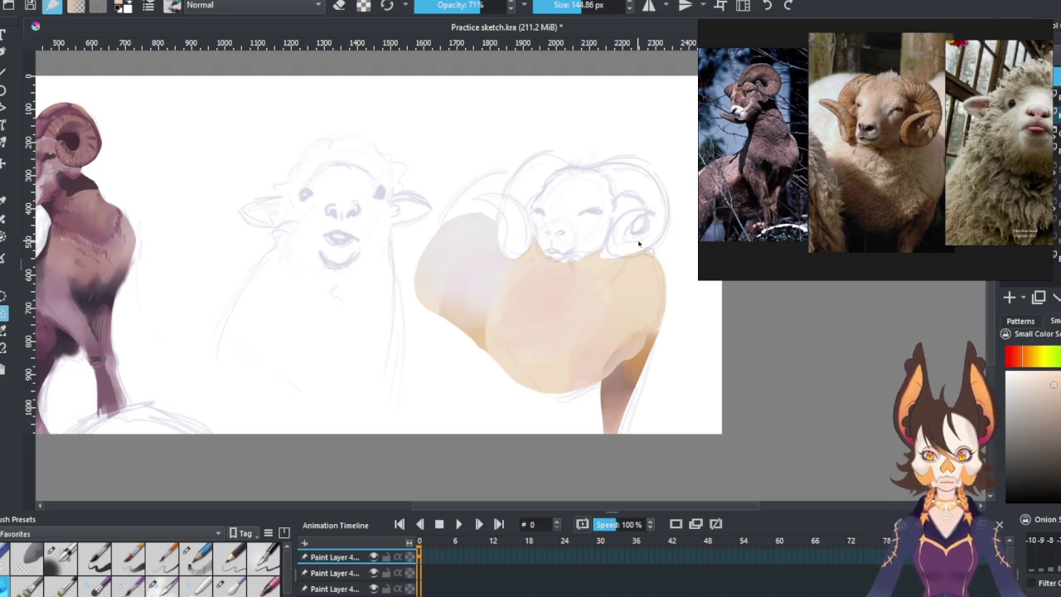
{"action": "left_click", "coordinate": [60, 557]}
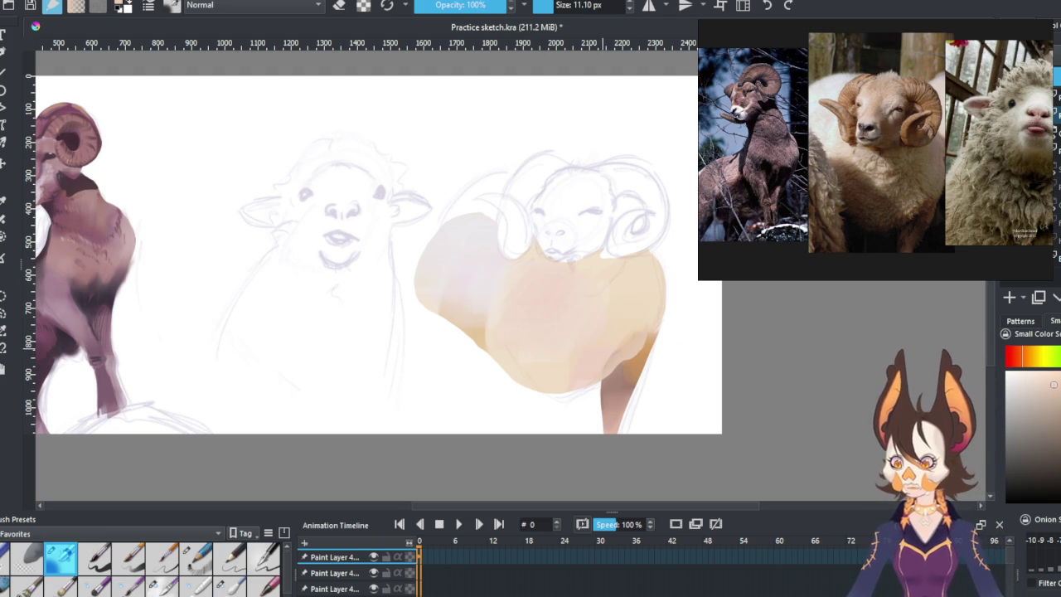
Blend the tan belly shading with a larger, softer brush and lighten the upper-left belly.
{"action": "key", "text": "e"}
{"action": "mouse_move", "coordinate": [519, 284]}
{"action": "left_mouse_down"}
{"action": "mouse_move", "coordinate": [645, 287]}
{"action": "mouse_move", "coordinate": [639, 301]}
{"action": "mouse_move", "coordinate": [613, 294]}
{"action": "mouse_move", "coordinate": [539, 364]}
{"action": "mouse_move", "coordinate": [523, 339]}
{"action": "mouse_move", "coordinate": [488, 332]}
{"action": "mouse_move", "coordinate": [507, 311]}
{"action": "mouse_move", "coordinate": [549, 359]}
{"action": "mouse_move", "coordinate": [486, 335]}
{"action": "mouse_move", "coordinate": [569, 355]}
{"action": "mouse_move", "coordinate": [497, 293]}
{"action": "mouse_move", "coordinate": [509, 280]}
{"action": "left_mouse_up"}
{"action": "left_click", "coordinate": [589, 322], "text": "ctrl"}
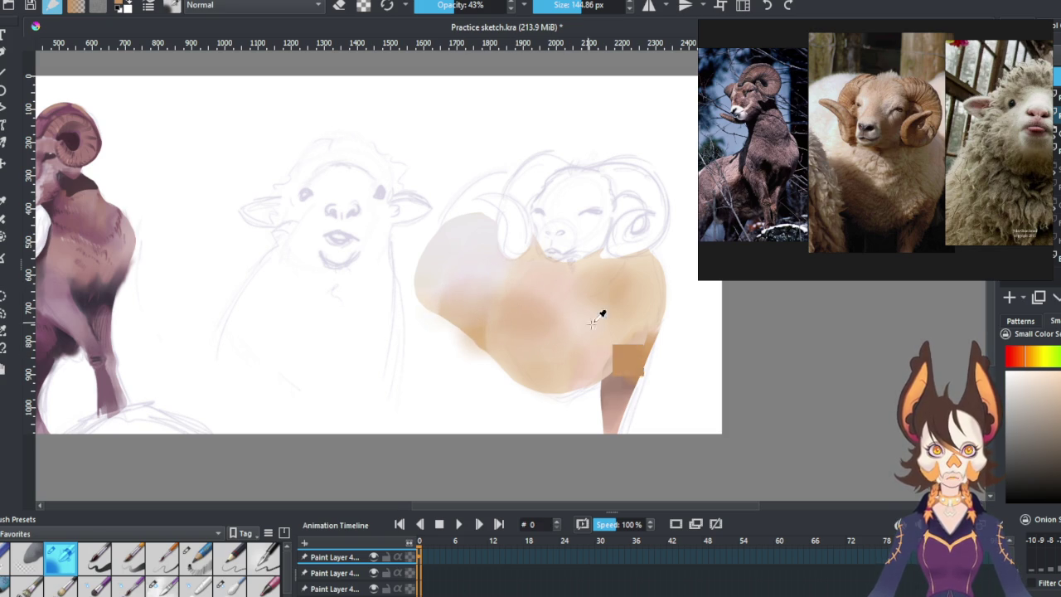
{"action": "left_click_drag", "start_coordinate": [589, 322], "coordinate": [608, 320]}
{"action": "mouse_move", "coordinate": [458, 248]}
{"action": "left_mouse_down"}
{"action": "mouse_move", "coordinate": [498, 301]}
{"action": "mouse_move", "coordinate": [490, 327]}
{"action": "mouse_move", "coordinate": [455, 300]}
{"action": "left_mouse_up"}
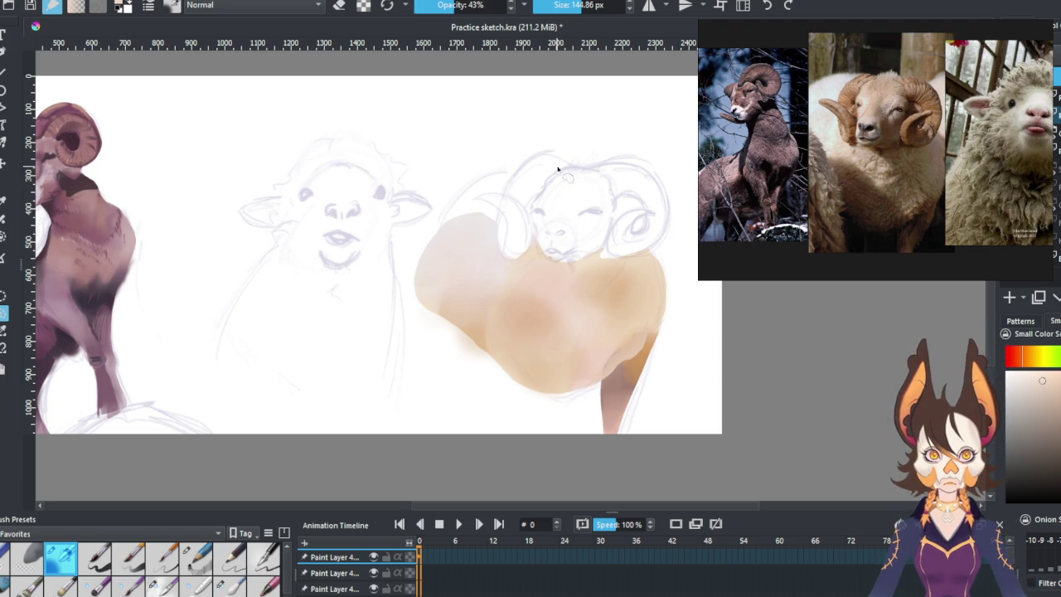
{"action": "left_click_drag", "start_coordinate": [587, 169], "coordinate": [561, 173]}
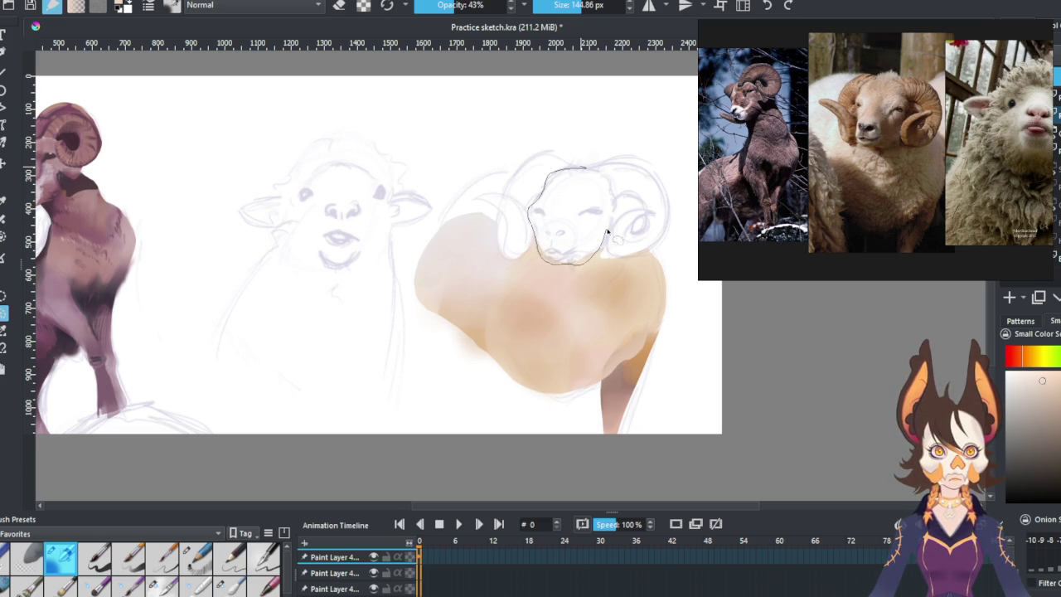
Select the ram's head and paint beige into it at 71% opacity.
{"action": "left_click_drag", "start_coordinate": [611, 192], "coordinate": [607, 184]}
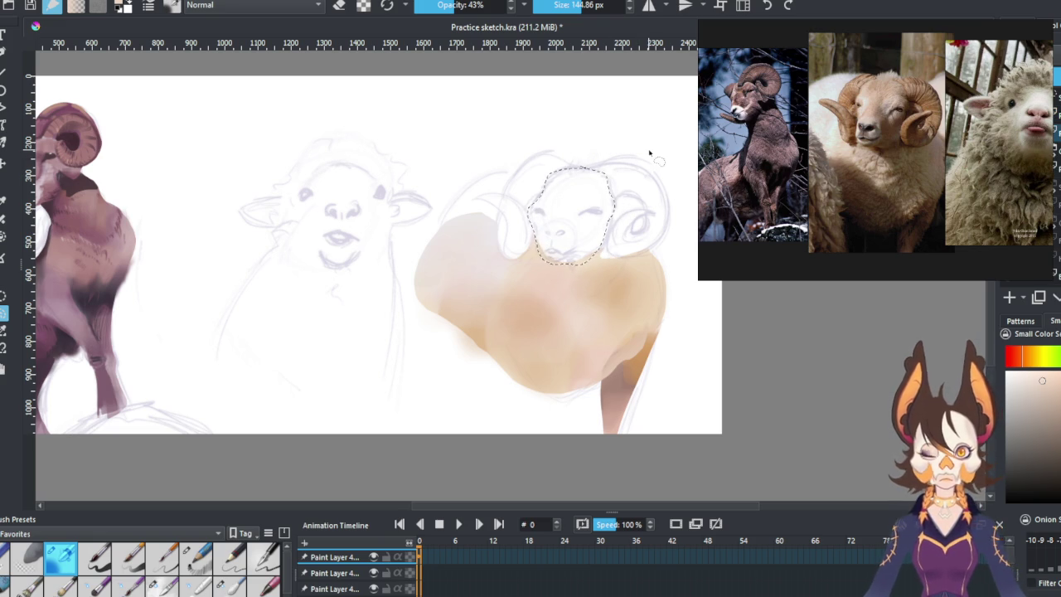
{"action": "left_click", "coordinate": [3, 133]}
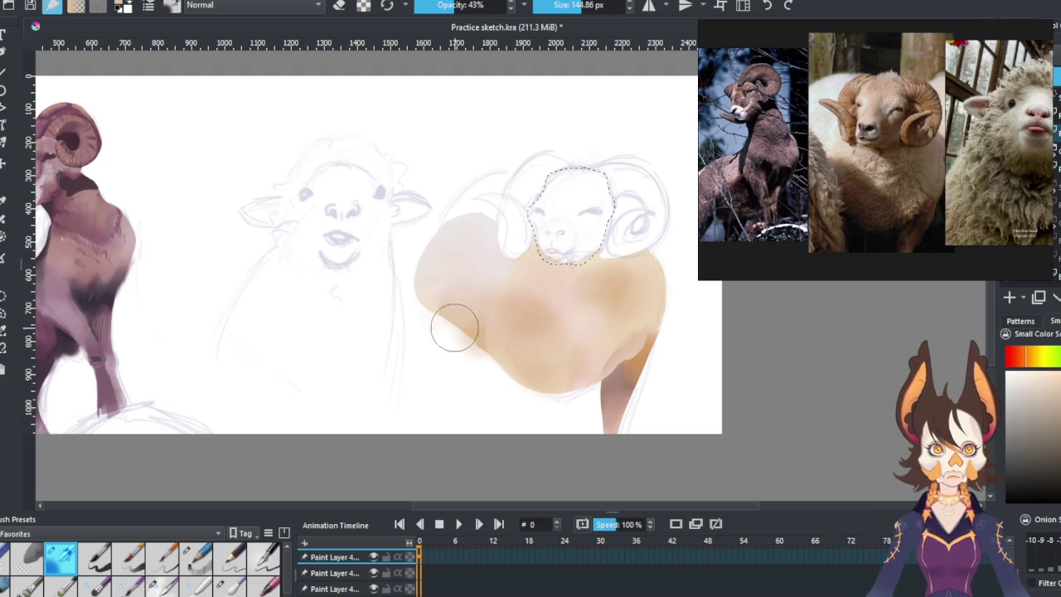
{"action": "left_click", "coordinate": [52, 554]}
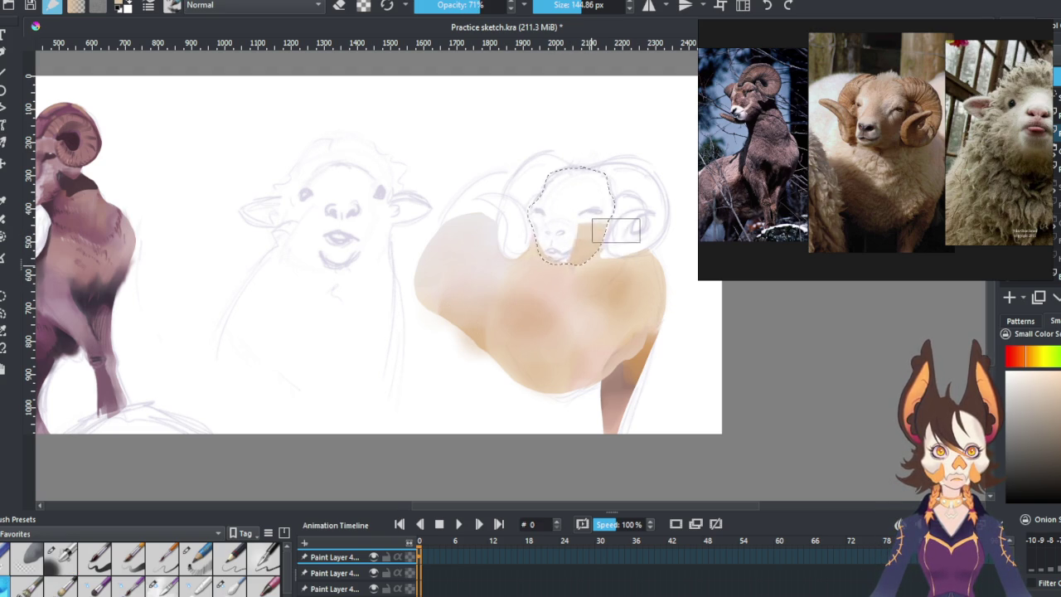
{"action": "left_click_drag", "start_coordinate": [600, 236], "coordinate": [573, 177]}
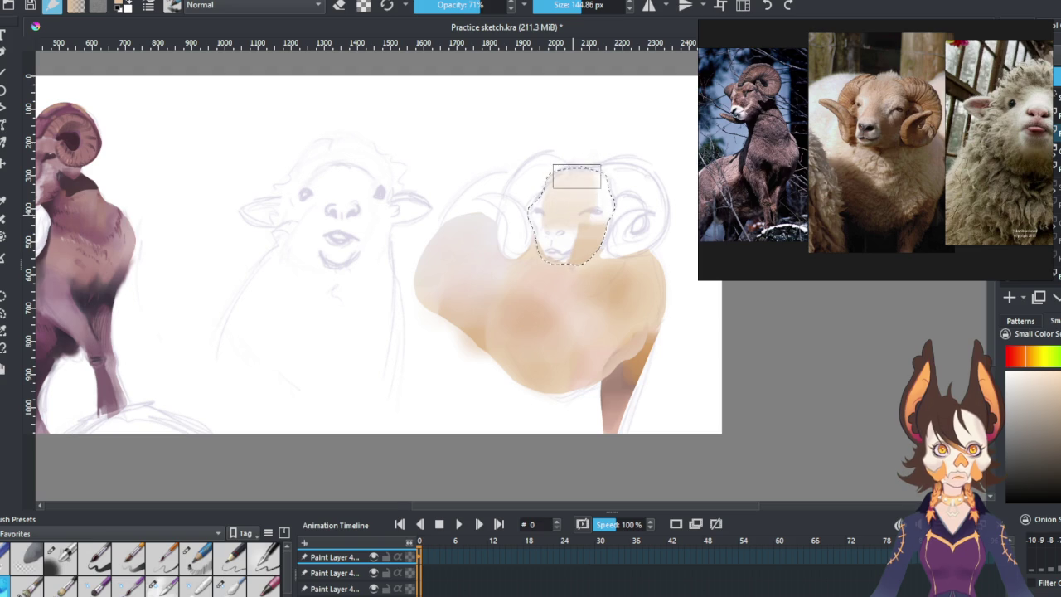
{"action": "left_click_drag", "start_coordinate": [559, 182], "coordinate": [547, 214]}
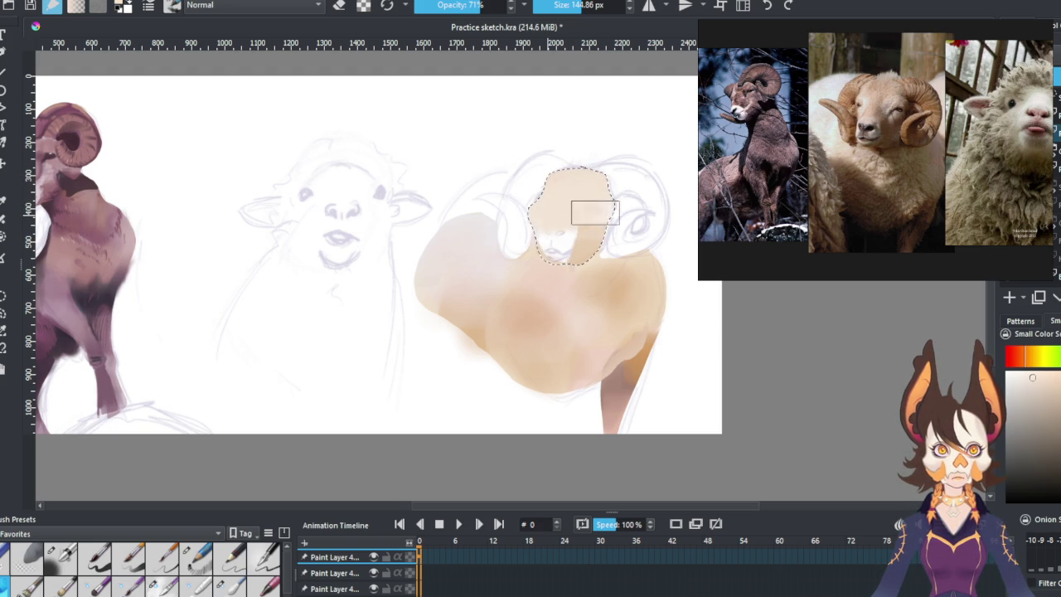
{"action": "left_click_drag", "start_coordinate": [561, 232], "coordinate": [595, 219]}
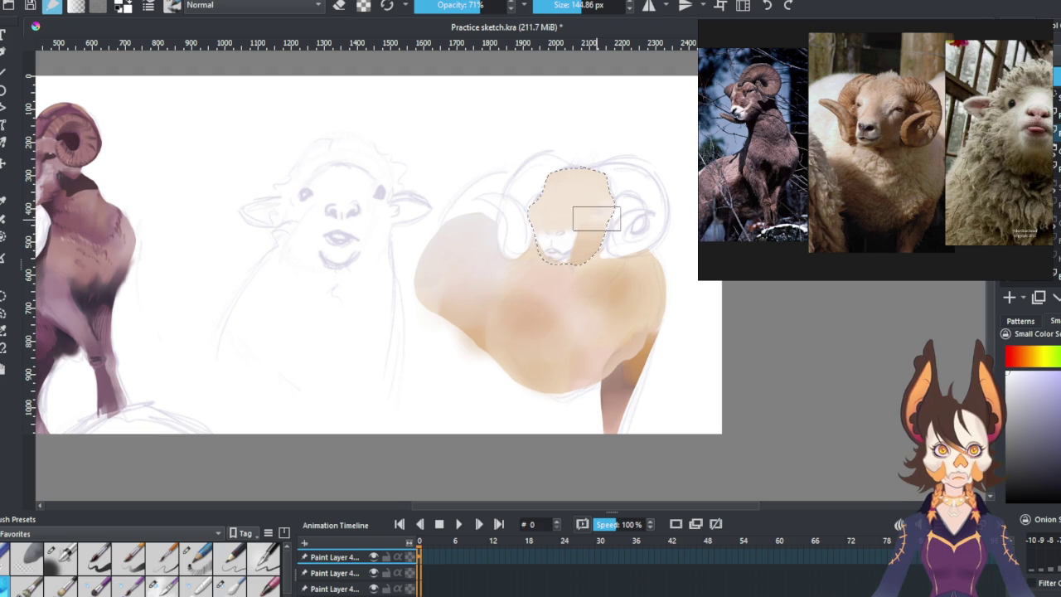
Cover the darker lower head with light beige, deselect, and toggle the paint layer to check.
{"action": "left_click", "coordinate": [637, 240], "text": "ctrl"}
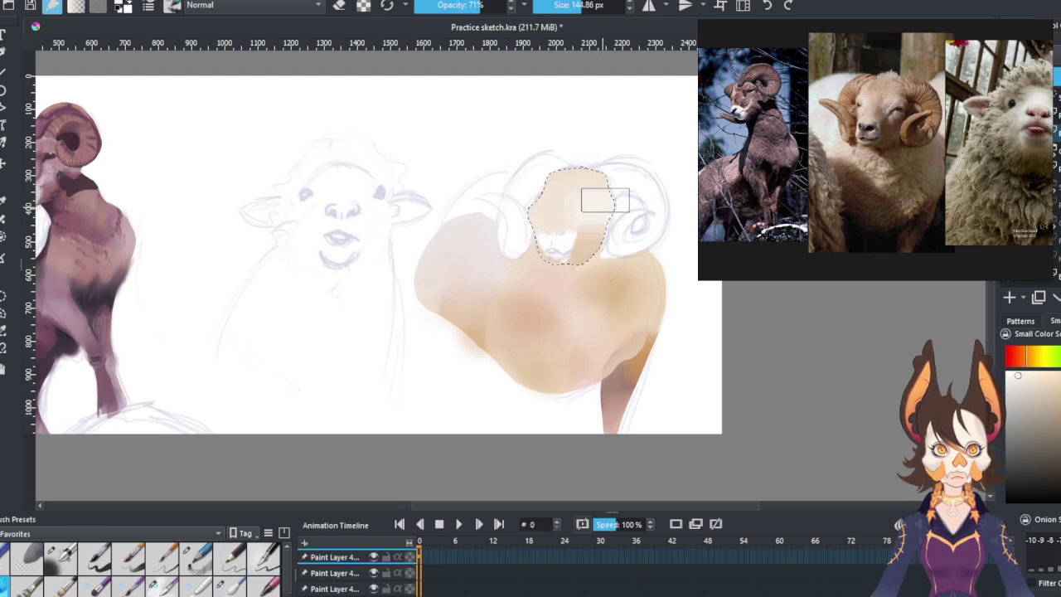
{"action": "left_click_drag", "start_coordinate": [531, 199], "coordinate": [564, 233]}
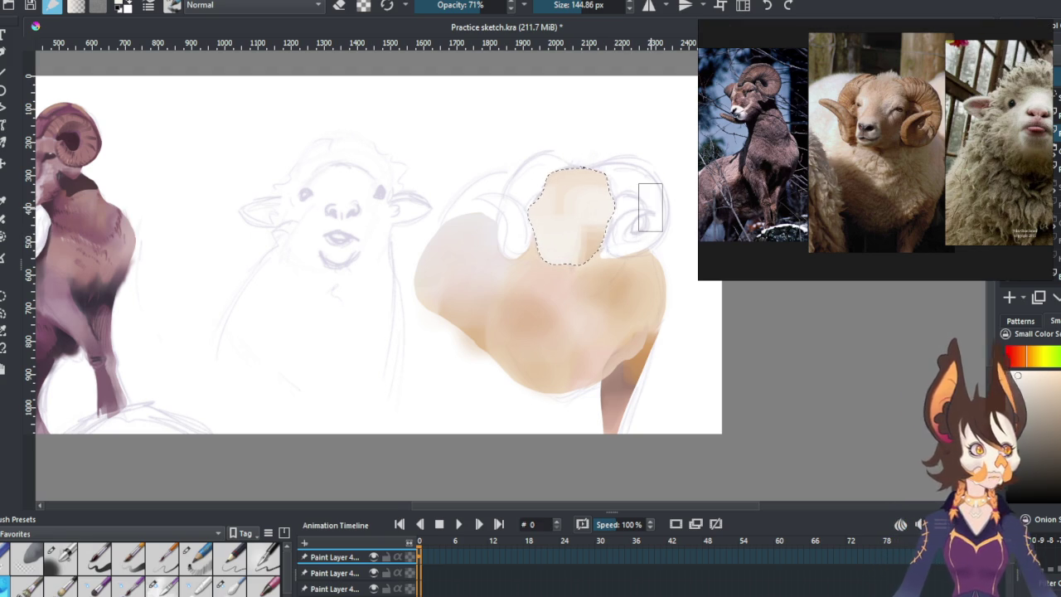
{"action": "mouse_move", "coordinate": [875, 38]}
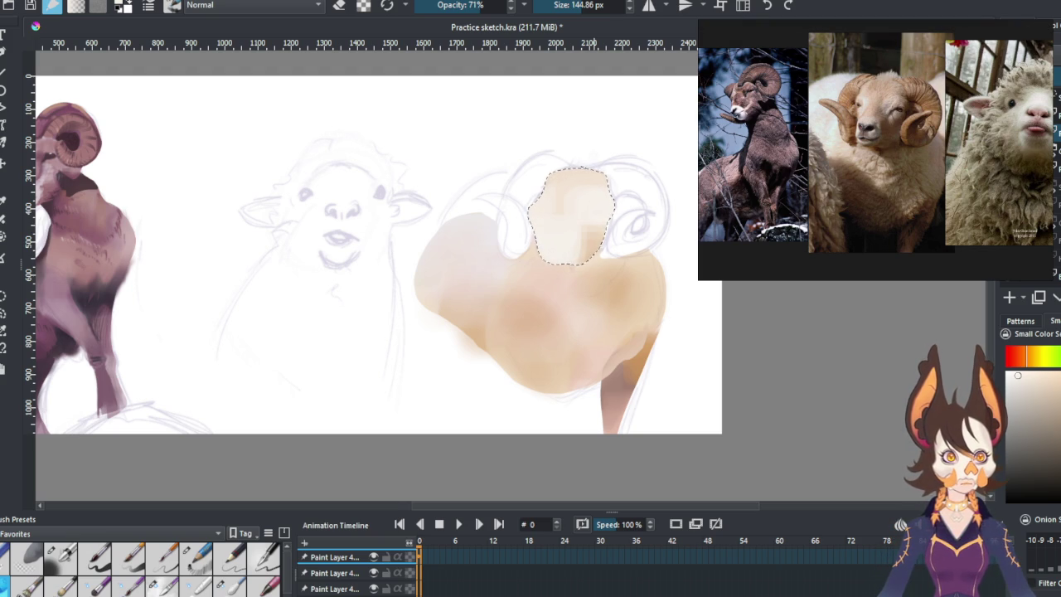
{"action": "key", "text": "ctrl+shift+a"}
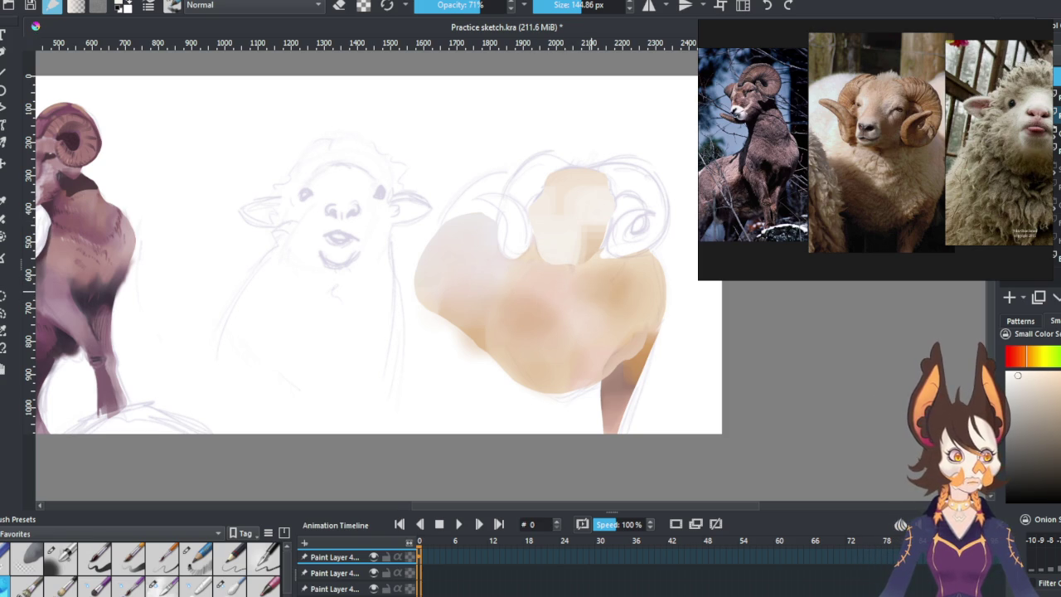
{"action": "key", "text": "Delete"}
{"action": "left_click", "coordinate": [373, 556]}
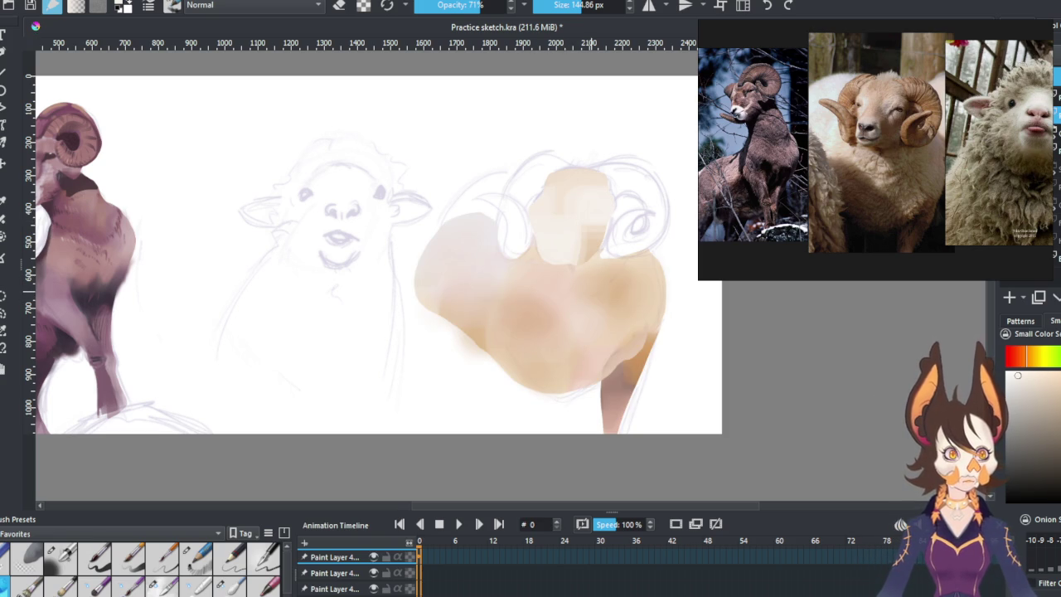
{"action": "left_click", "coordinate": [195, 557]}
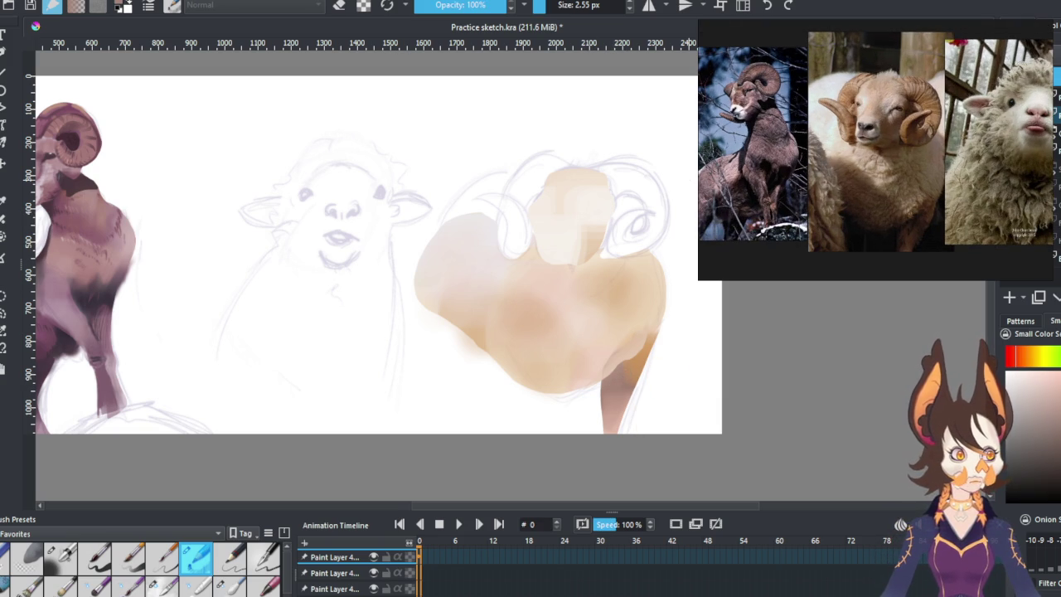
Paint a nostril on the ram's nose and sample a pale face colour.
{"action": "left_click", "coordinate": [374, 557]}
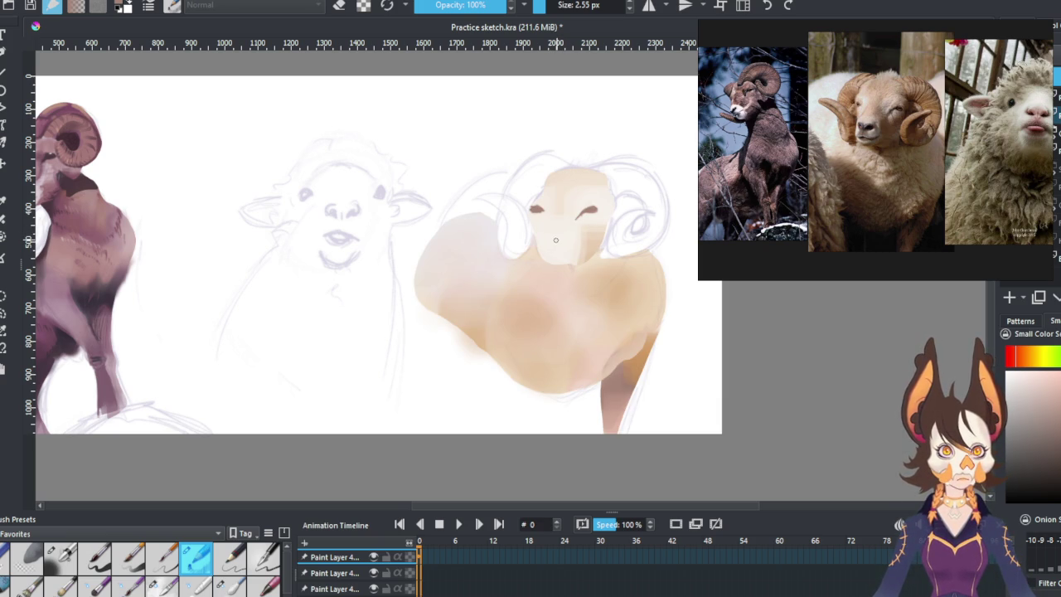
{"action": "left_click_drag", "start_coordinate": [552, 241], "coordinate": [559, 239]}
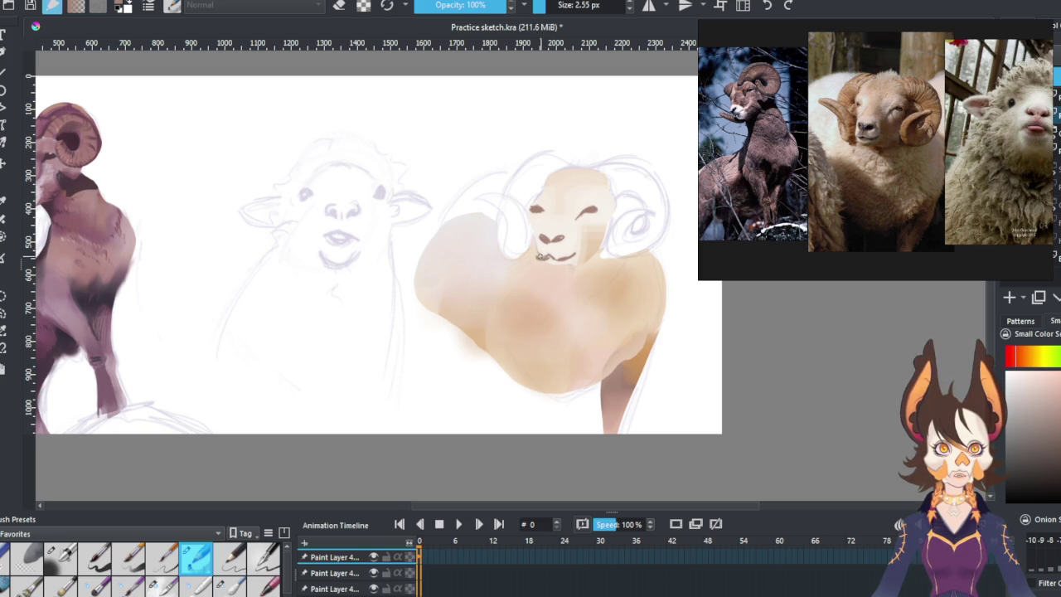
{"action": "left_click", "coordinate": [545, 257], "text": "ctrl"}
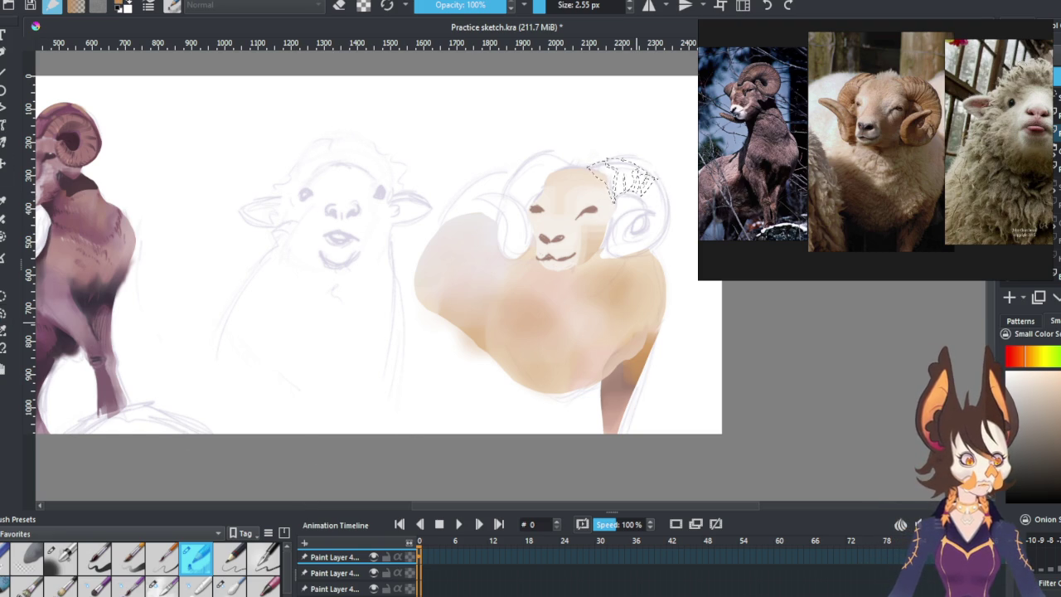
{"action": "key", "text": "b"}
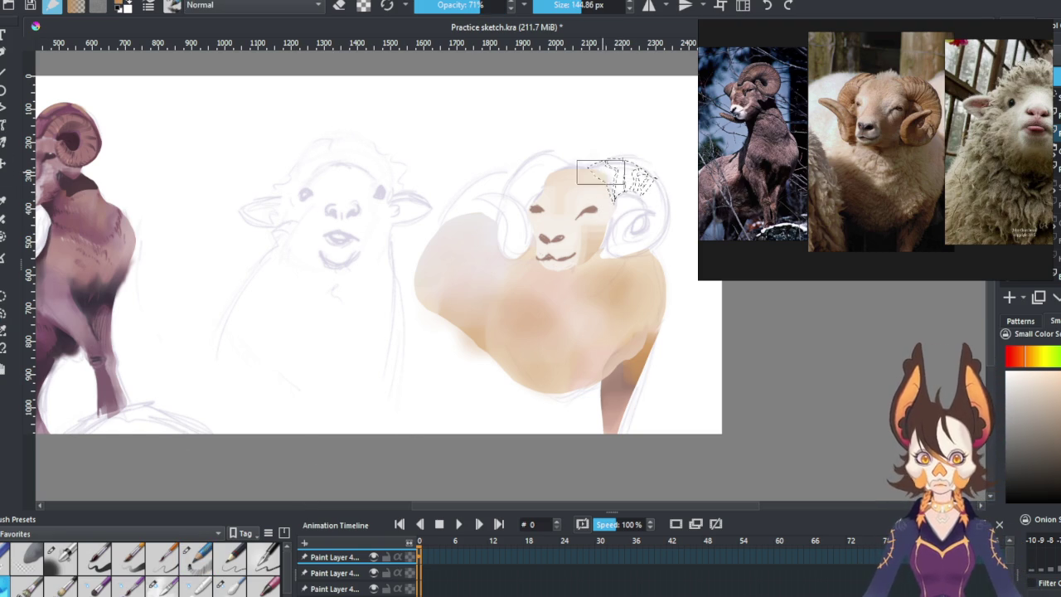
Paint the ridged top of the right horn tan with darker brown, then deselect.
{"action": "left_click_drag", "start_coordinate": [639, 205], "coordinate": [648, 201]}
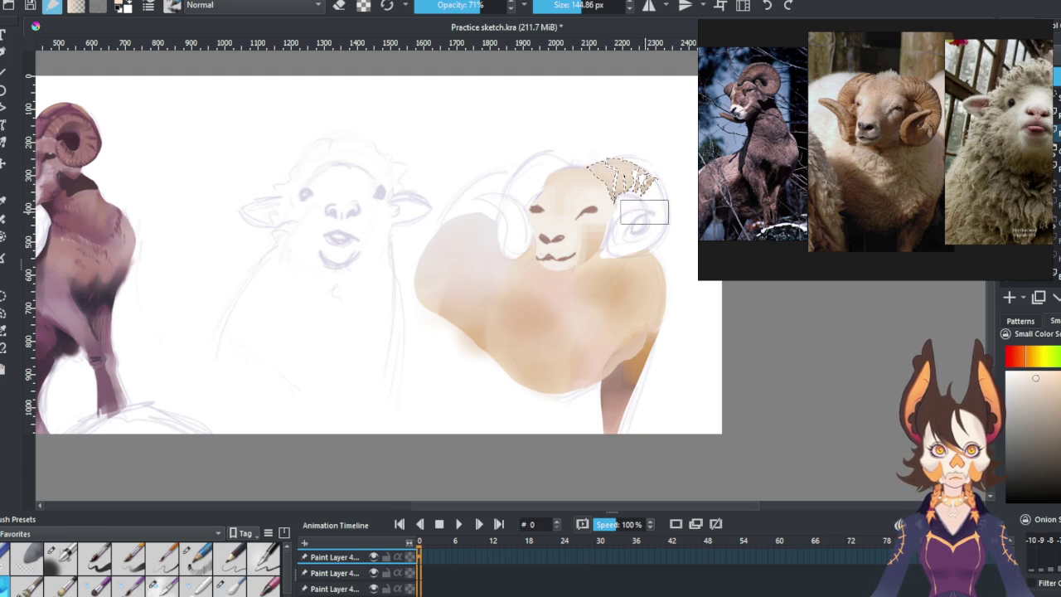
{"action": "left_click_drag", "start_coordinate": [620, 171], "coordinate": [606, 169]}
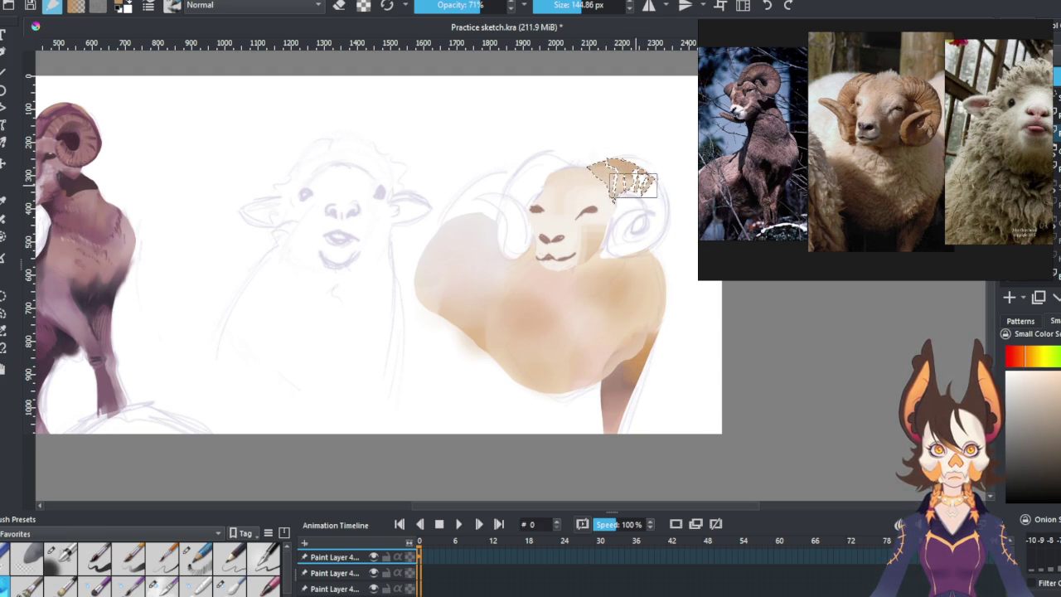
{"action": "left_click", "coordinate": [644, 207], "text": "ctrl"}
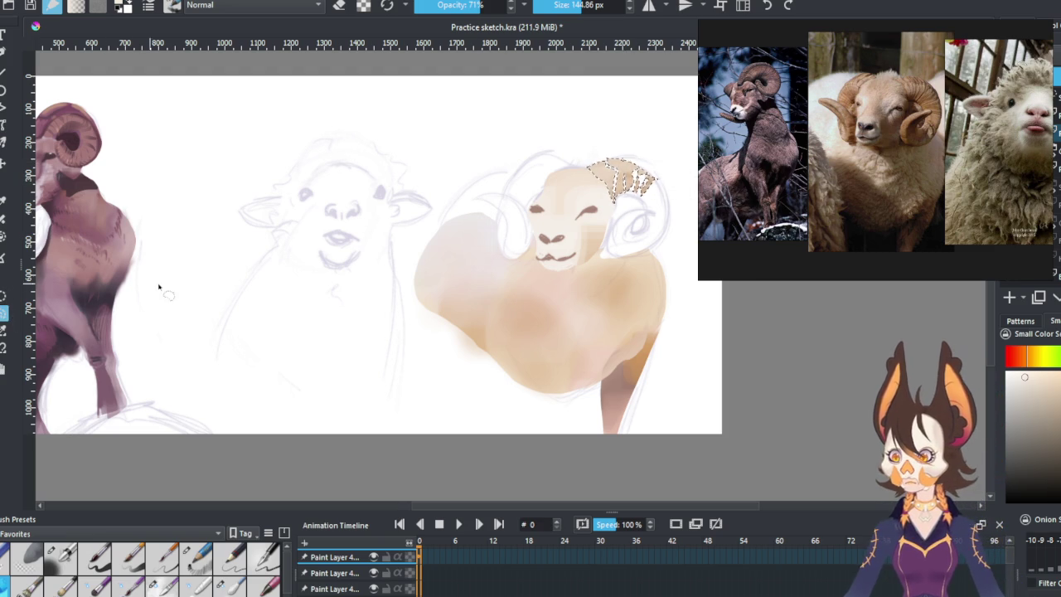
{"action": "key", "text": "ctrl+shift+a"}
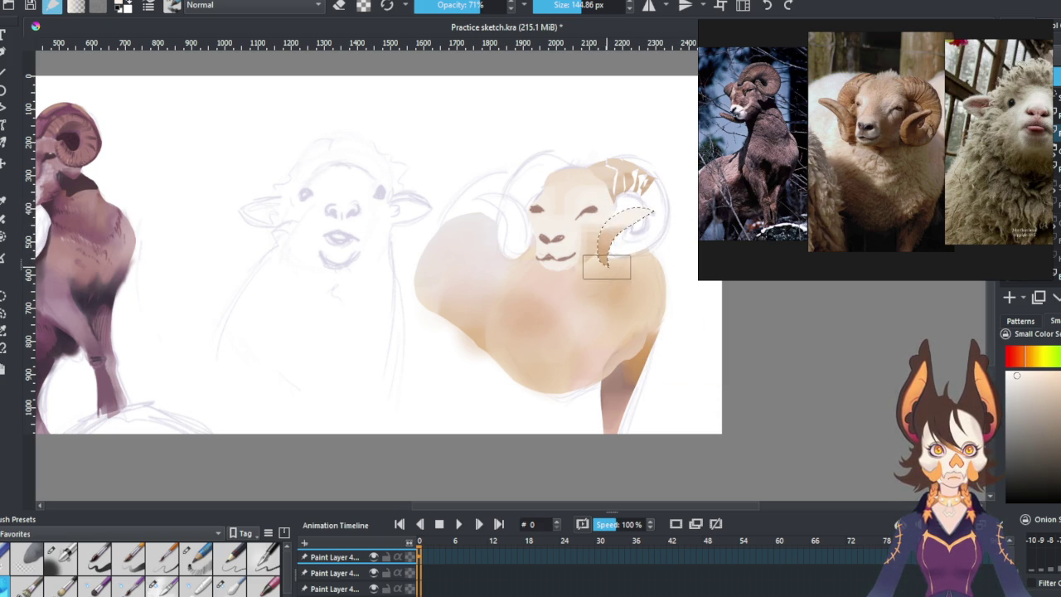
Undo two stray tan dabs and select the curl of the right horn.
{"action": "left_click", "coordinate": [643, 278]}
{"action": "key", "text": "ctrl+z"}
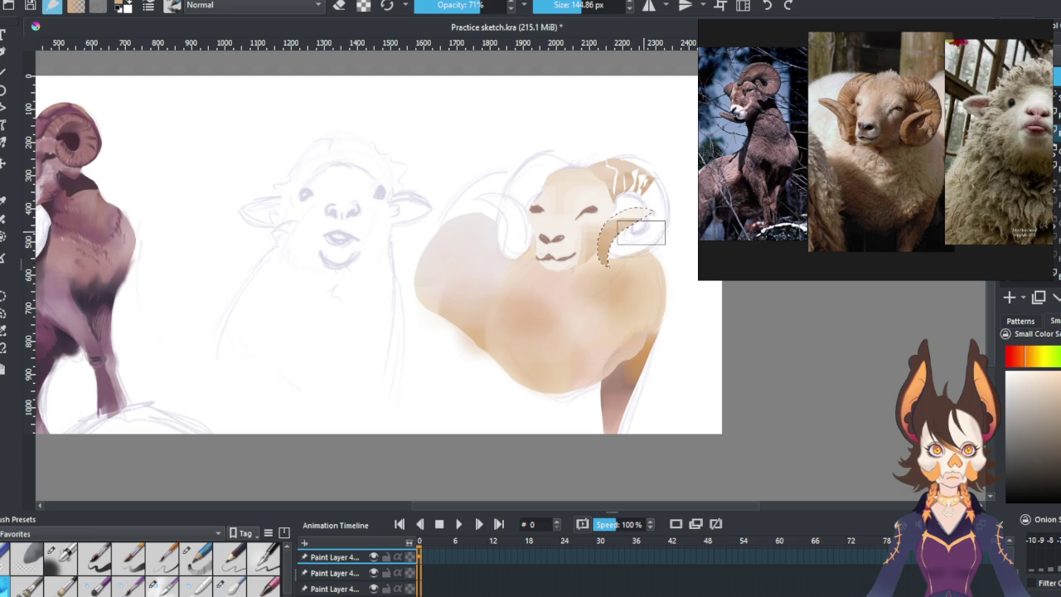
{"action": "left_click", "coordinate": [678, 249]}
{"action": "key", "text": "ctrl+z"}
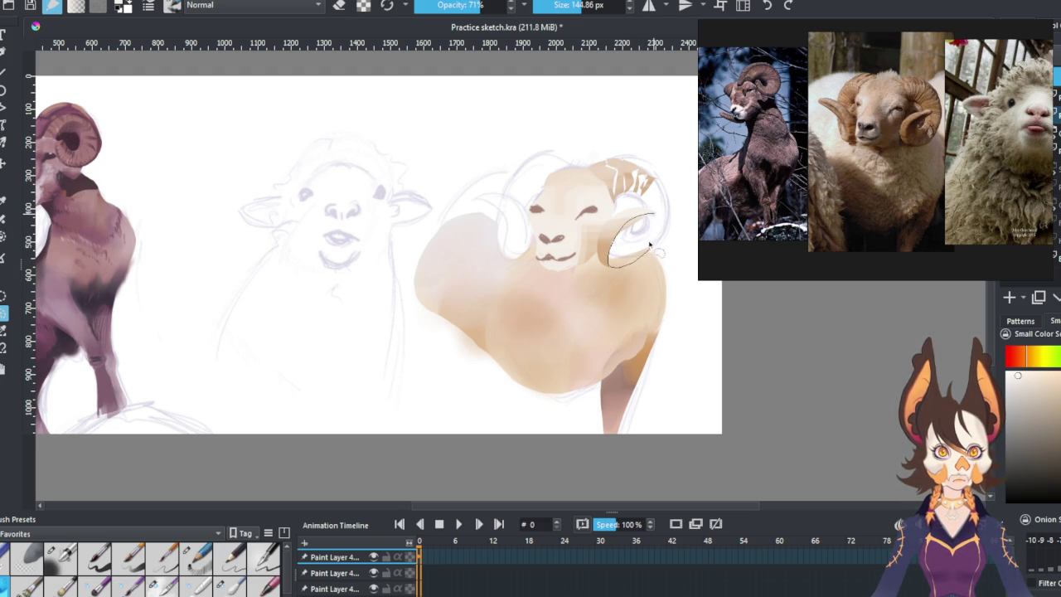
{"action": "left_click_drag", "start_coordinate": [630, 239], "coordinate": [654, 217]}
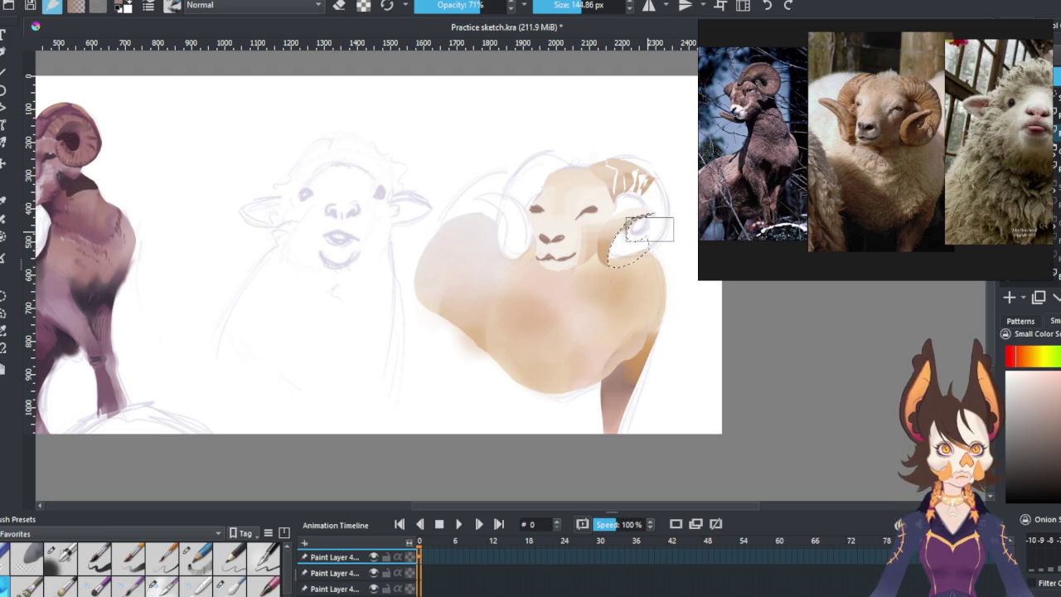
Paint the horn curl brown with a lighter top edge, then clear the selection.
{"action": "left_click", "coordinate": [616, 234], "text": "ctrl"}
{"action": "left_click_drag", "start_coordinate": [594, 249], "coordinate": [602, 252]}
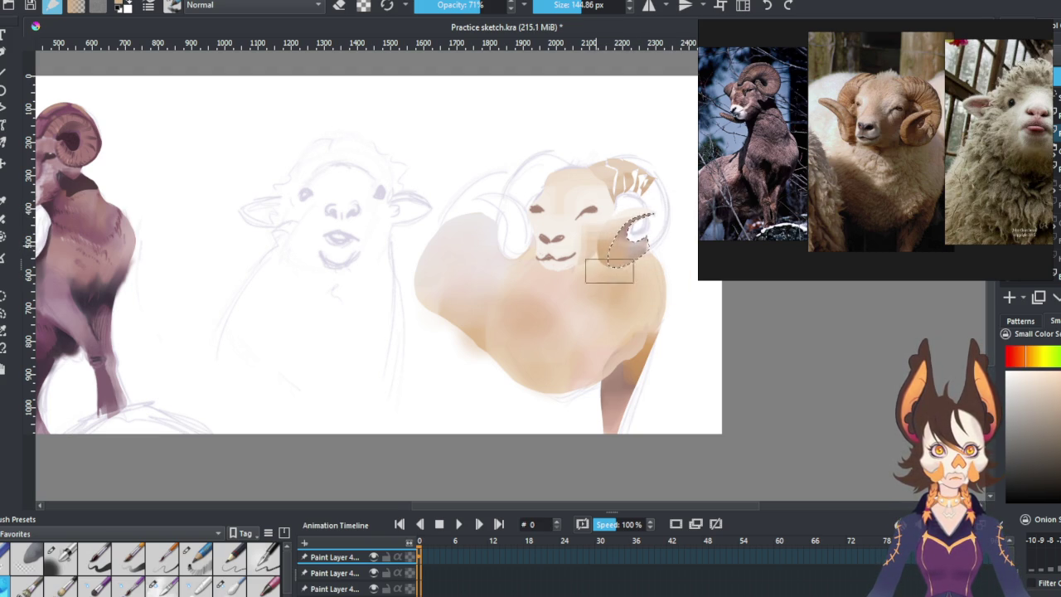
{"action": "key", "text": "ctrl+z"}
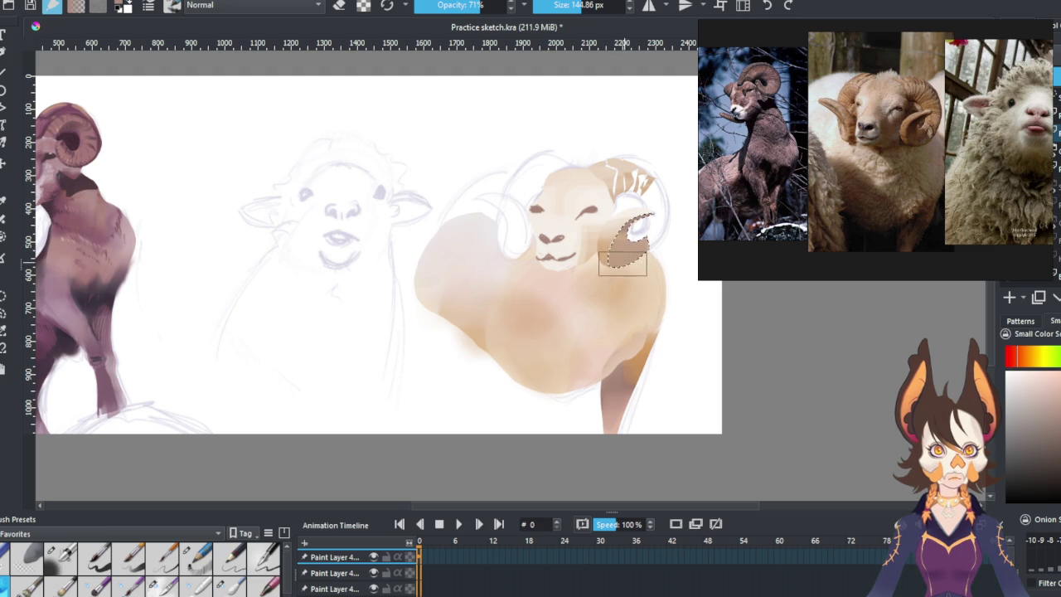
{"action": "left_click", "coordinate": [657, 286], "text": "ctrl"}
{"action": "left_click", "coordinate": [655, 291], "text": "ctrl"}
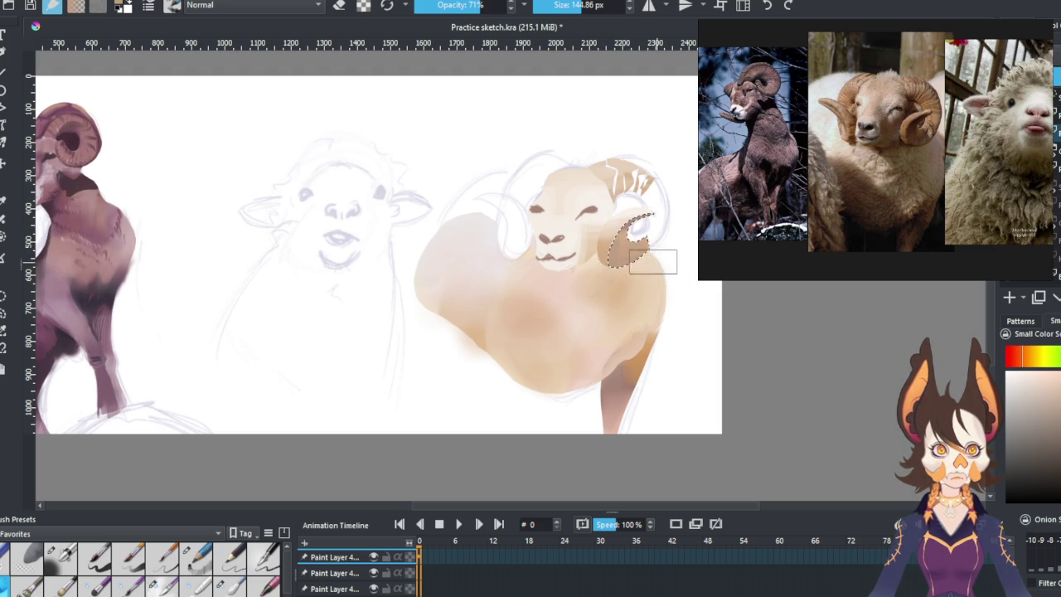
{"action": "key", "text": "ctrl+shift+a"}
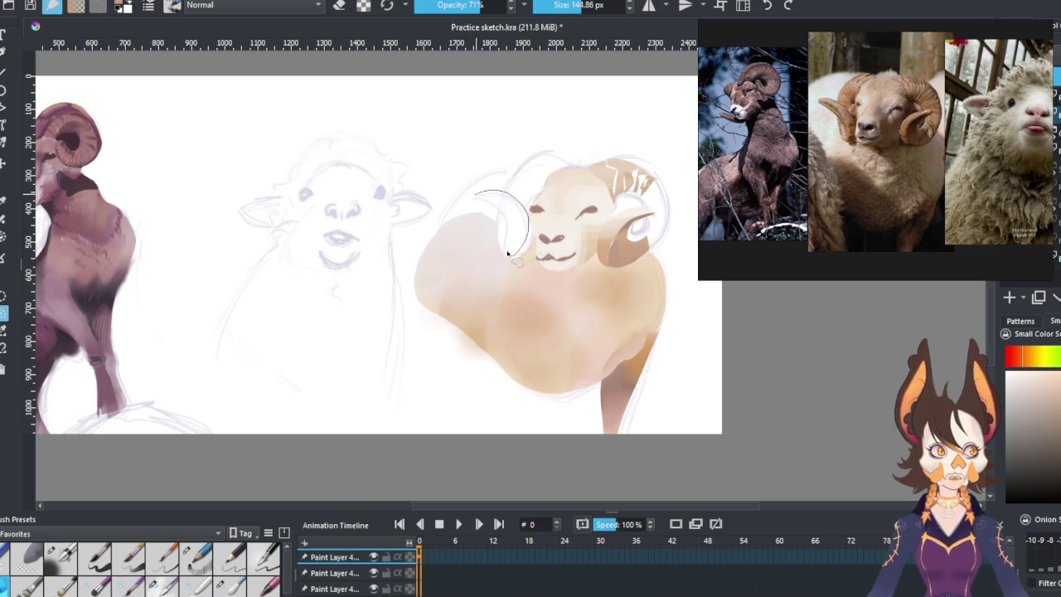
Fill the left horn with tan, then select its inner edge, undoing a stray cheek dab.
{"action": "left_click_drag", "start_coordinate": [510, 247], "coordinate": [520, 207]}
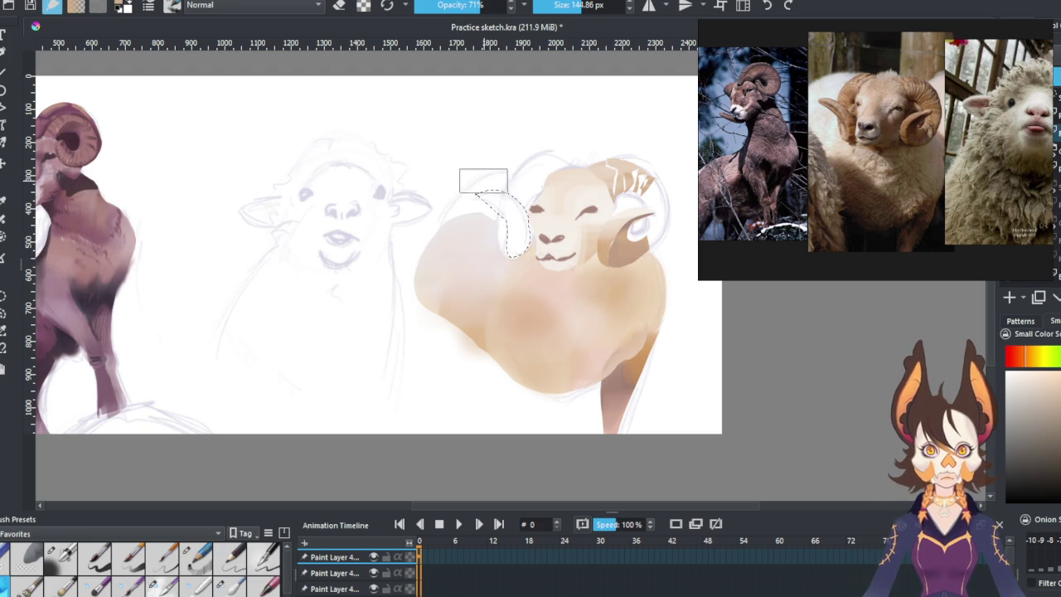
{"action": "left_click_drag", "start_coordinate": [484, 180], "coordinate": [505, 240]}
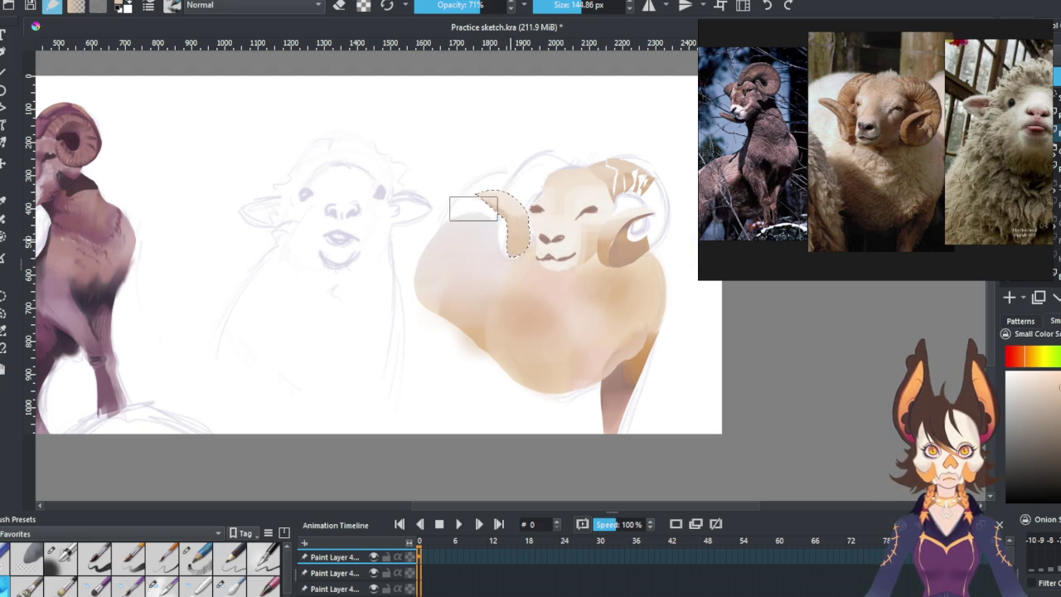
{"action": "key", "text": "ctrl+shift+a"}
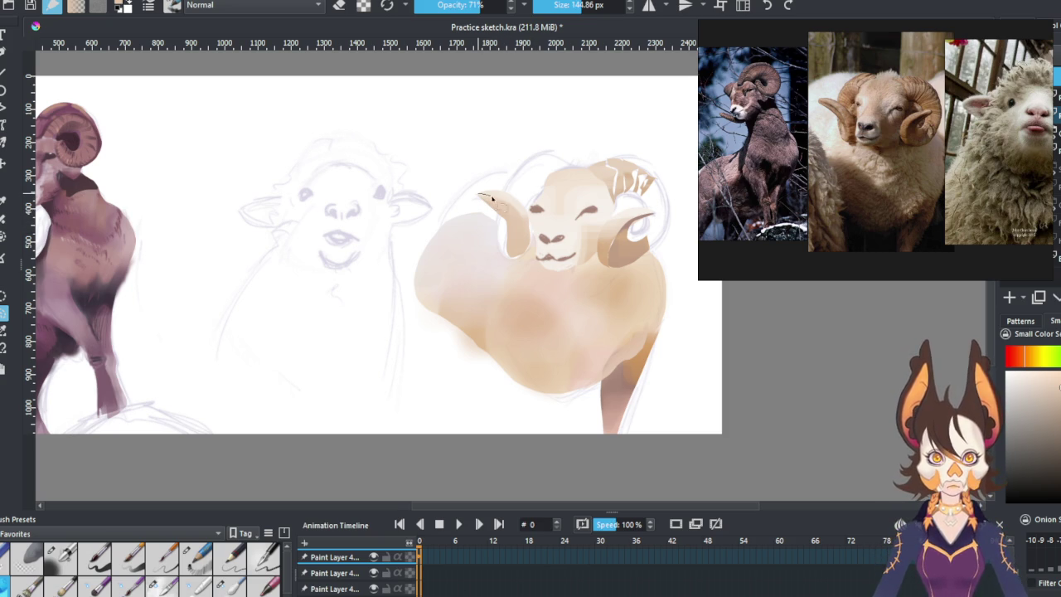
{"action": "left_click_drag", "start_coordinate": [508, 230], "coordinate": [509, 248]}
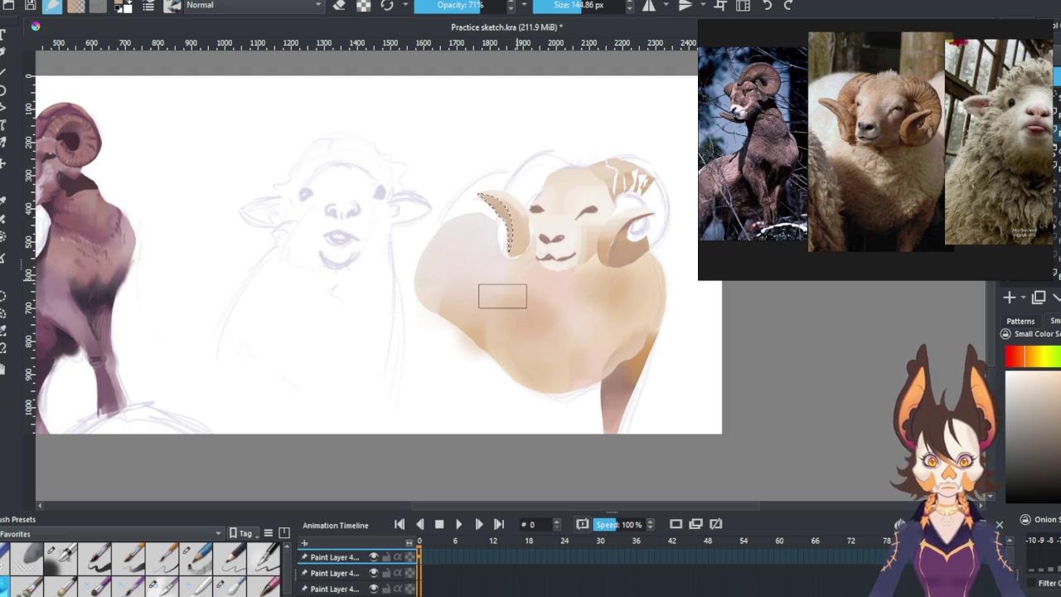
{"action": "left_click", "coordinate": [555, 261]}
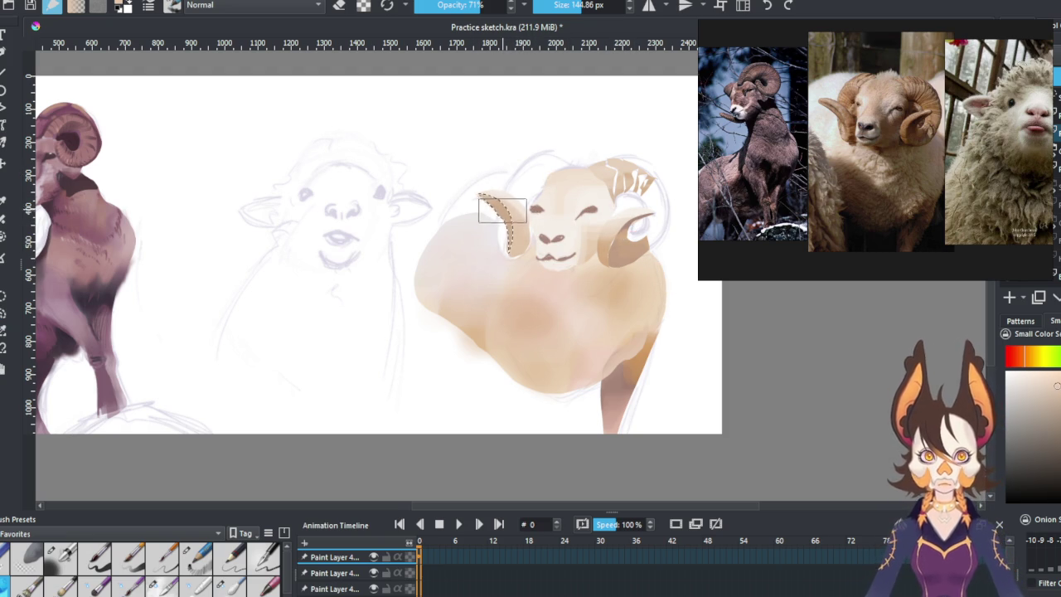
{"action": "key", "text": "ctrl+z"}
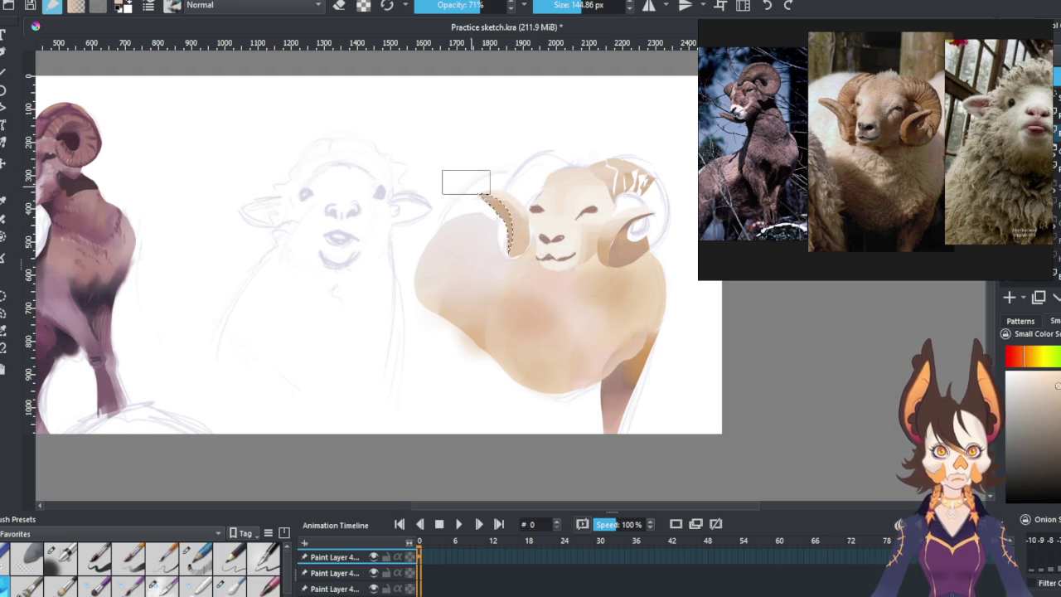
{"action": "key", "text": "ctrl+z"}
Reframe the ram on the canvas and return to the semi-transparent blending brush.
{"action": "left_click", "coordinate": [4, 296]}
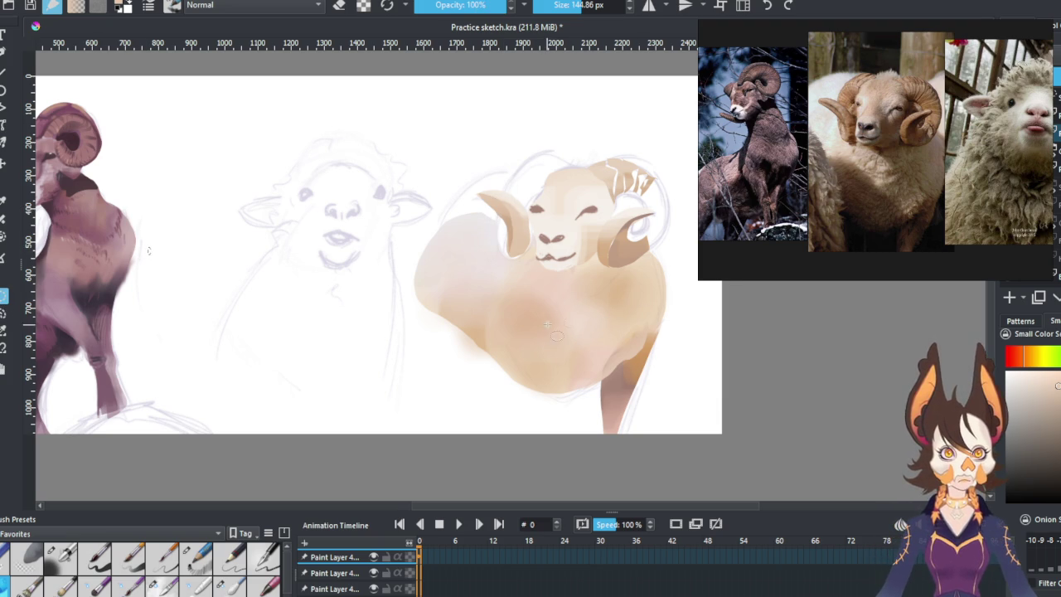
{"action": "left_click_drag", "start_coordinate": [545, 323], "coordinate": [521, 307]}
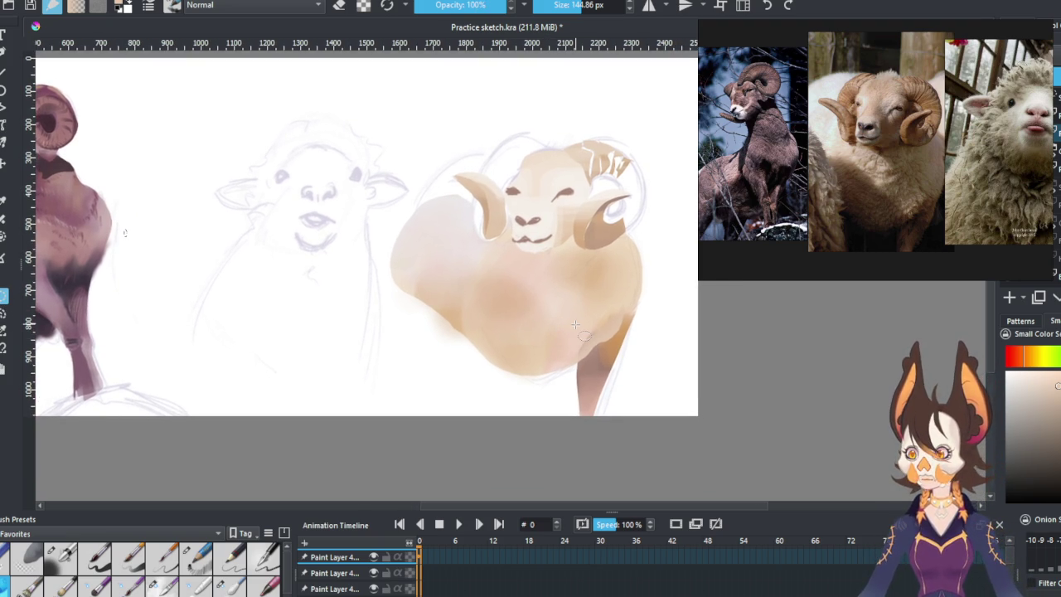
{"action": "key", "text": "b"}
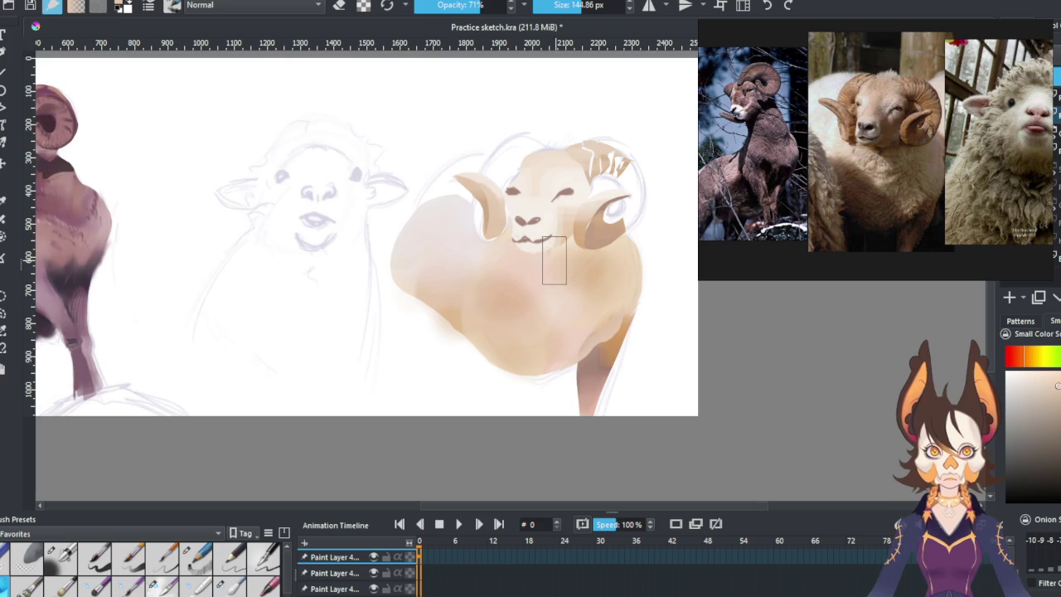
{"action": "scroll", "coordinate": [557, 260], "scroll_direction": "down", "scroll_amount": 2}
{"action": "scroll", "coordinate": [568, 268], "scroll_direction": "up", "scroll_amount": 2}
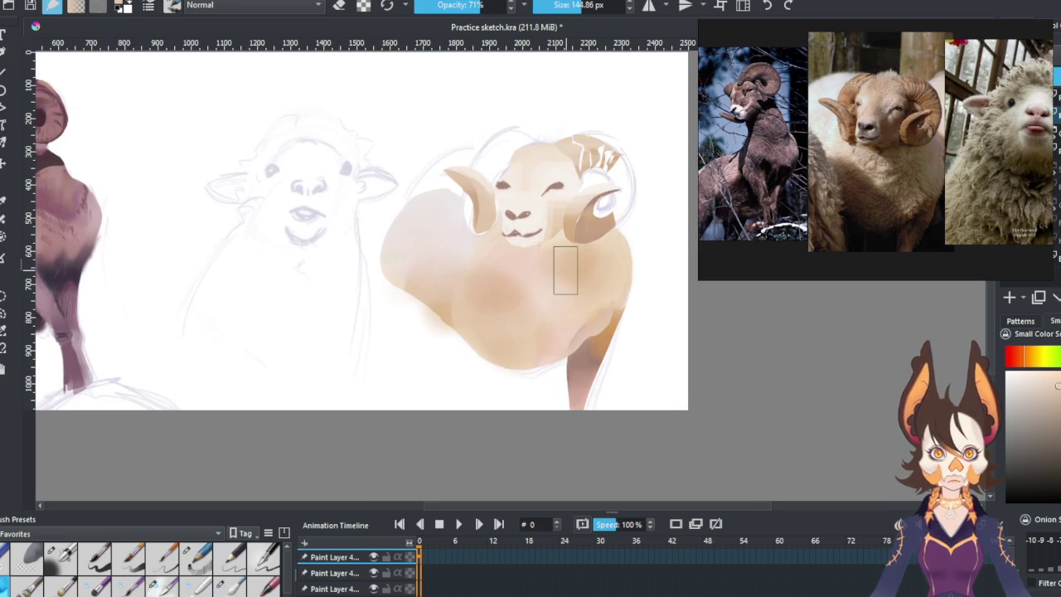
Switch to the fine 2.55 px brush and sample warm horn and near-white head tones.
{"action": "left_click", "coordinate": [196, 557]}
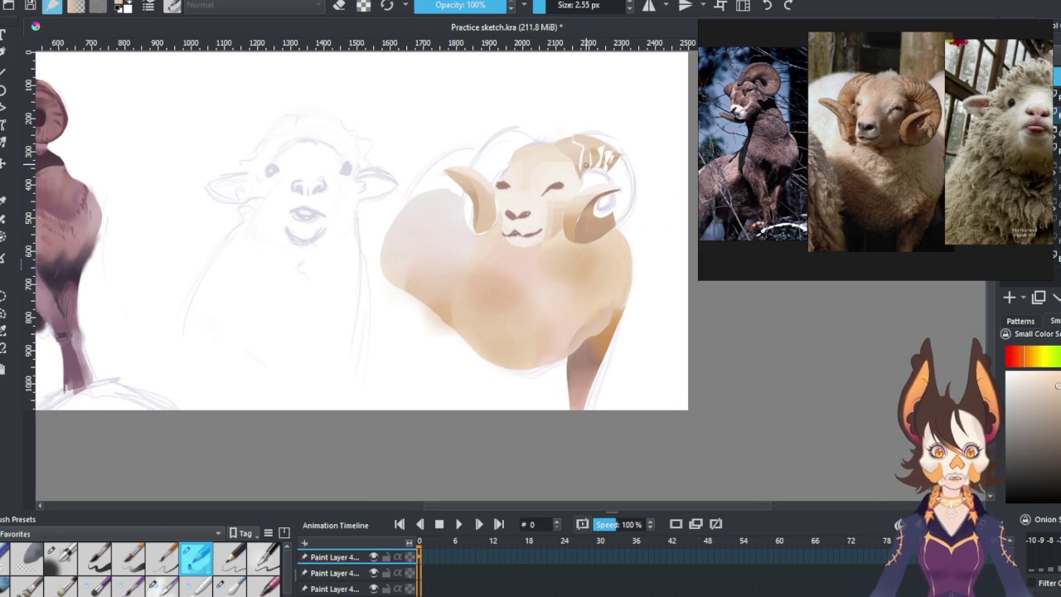
{"action": "left_click", "coordinate": [593, 196], "text": "ctrl"}
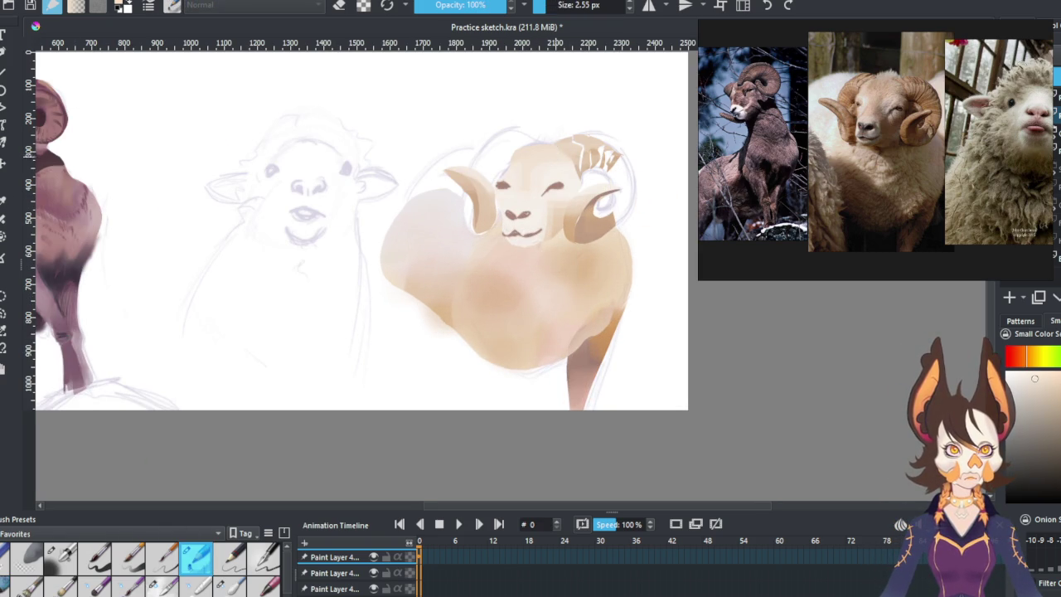
{"action": "left_click", "coordinate": [571, 158], "text": "ctrl"}
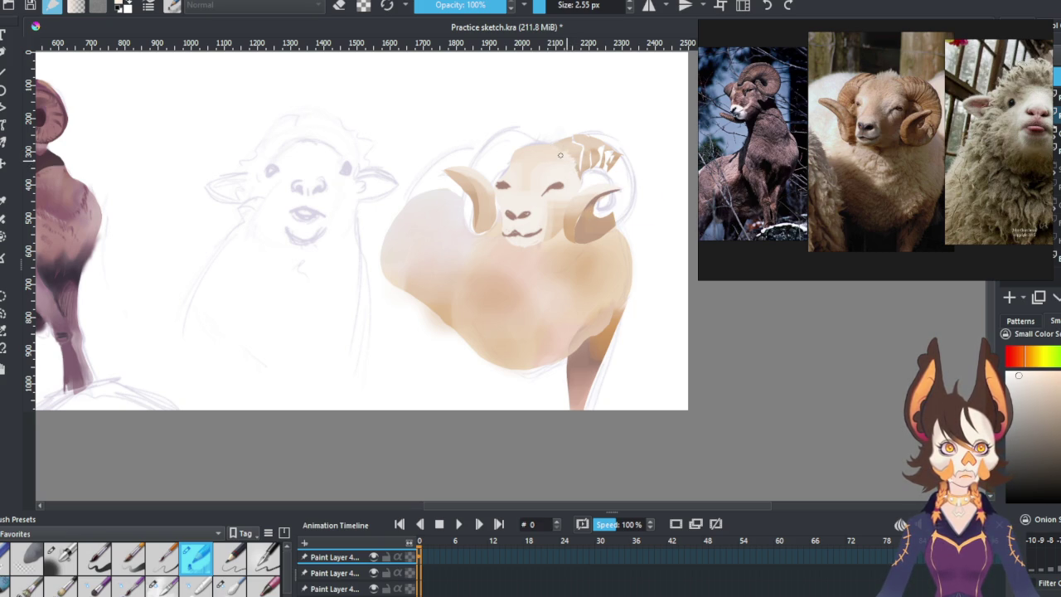
{"action": "left_click", "coordinate": [584, 178], "text": "ctrl"}
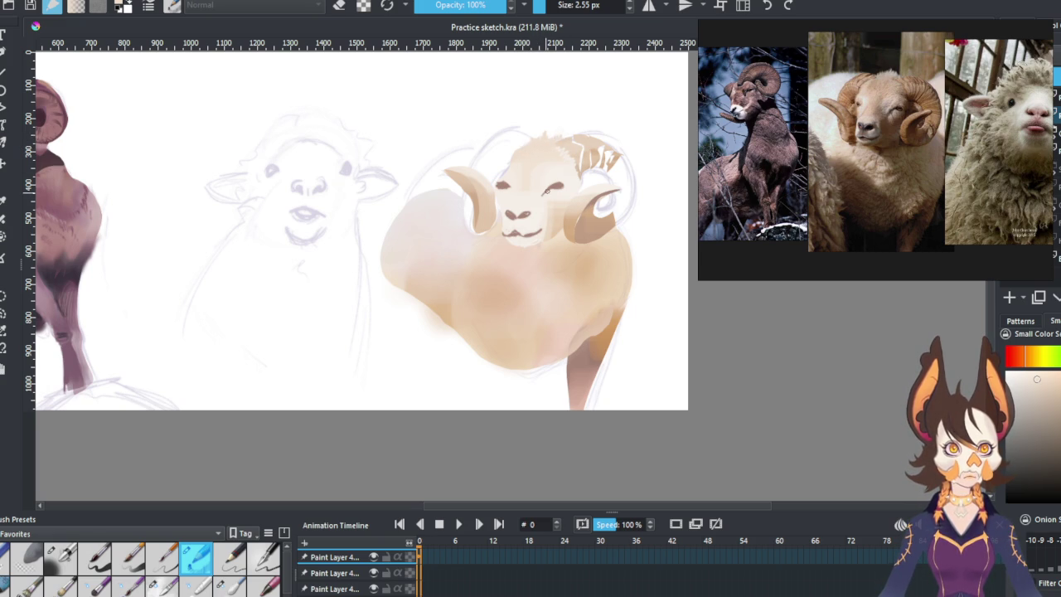
{"action": "scroll", "coordinate": [514, 203], "scroll_direction": "up", "scroll_amount": 2}
{"action": "scroll", "coordinate": [514, 204], "scroll_direction": "down", "scroll_amount": 4}
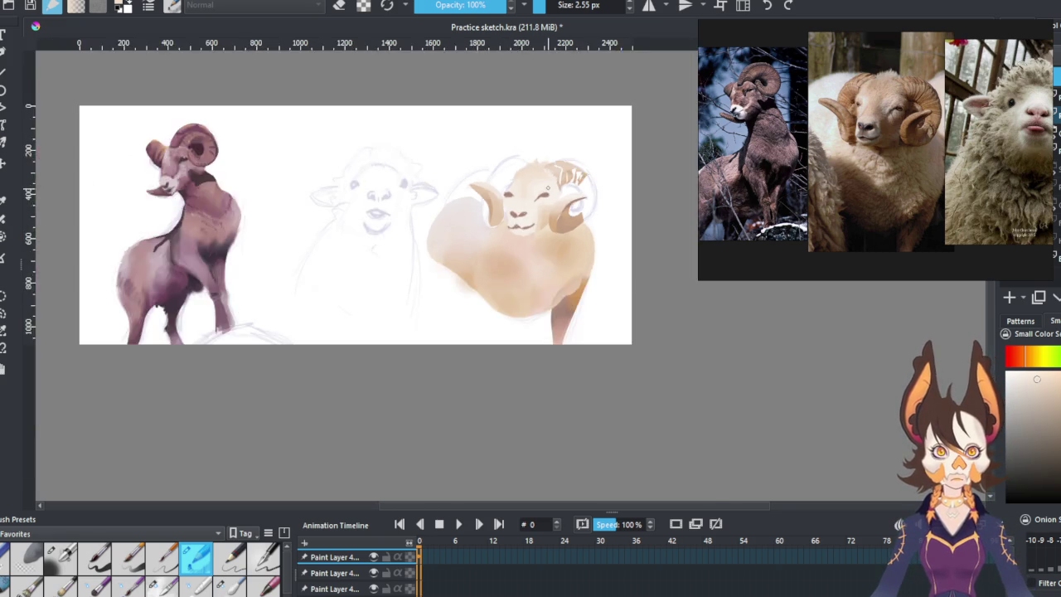
Sample colours around the ram's eye, face and right horn.
{"action": "scroll", "coordinate": [538, 225], "scroll_direction": "up", "scroll_amount": 4}
{"action": "scroll", "coordinate": [538, 224], "scroll_direction": "up", "scroll_amount": 2}
{"action": "scroll", "coordinate": [539, 234], "scroll_direction": "down", "scroll_amount": 2}
{"action": "scroll", "coordinate": [540, 235], "scroll_direction": "up", "scroll_amount": 2}
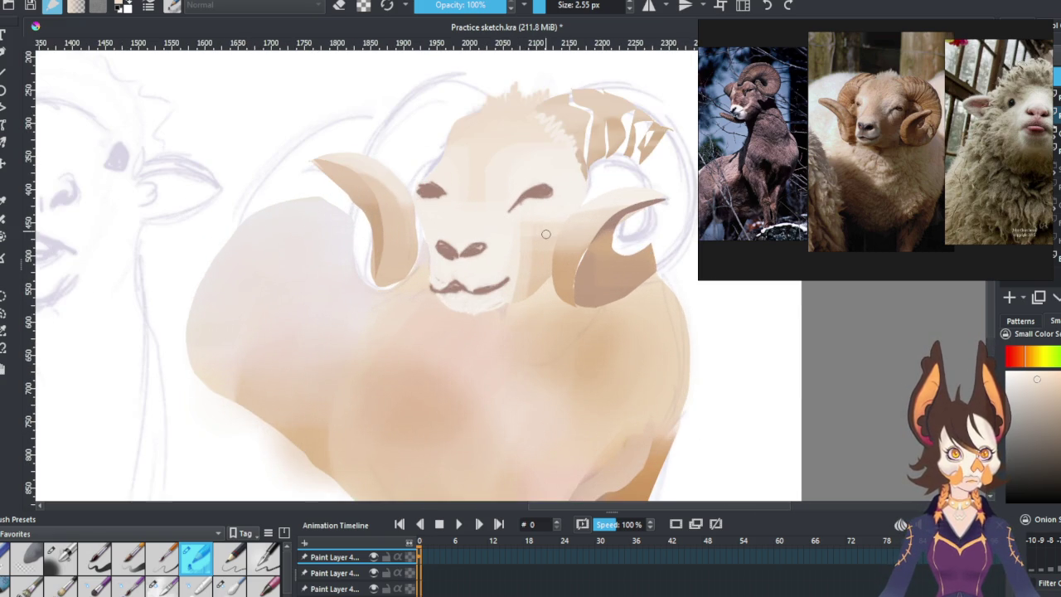
{"action": "left_click", "coordinate": [560, 193], "text": "ctrl"}
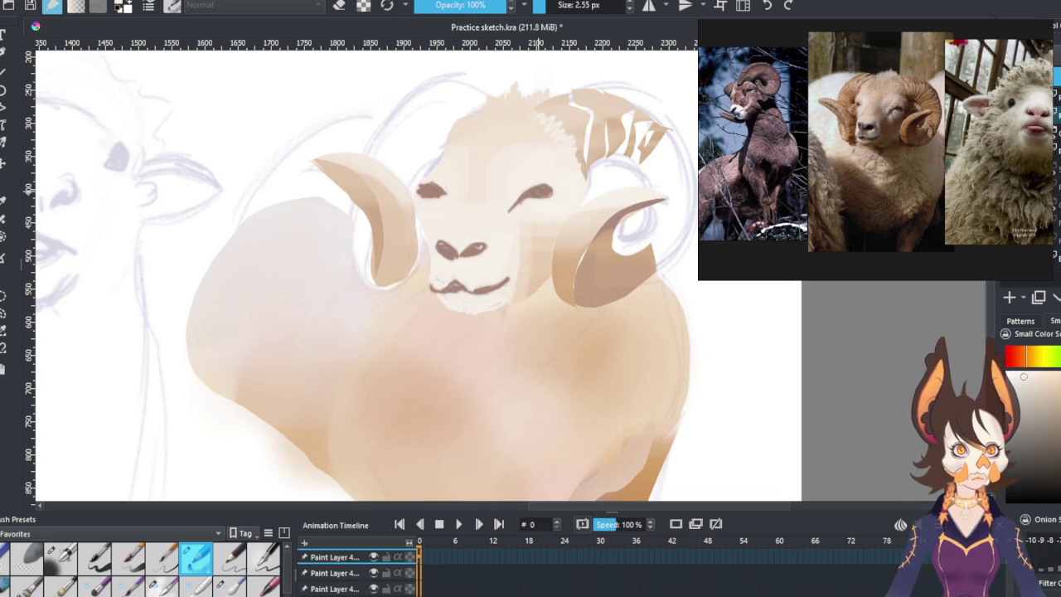
{"action": "left_click", "coordinate": [572, 264], "text": "ctrl"}
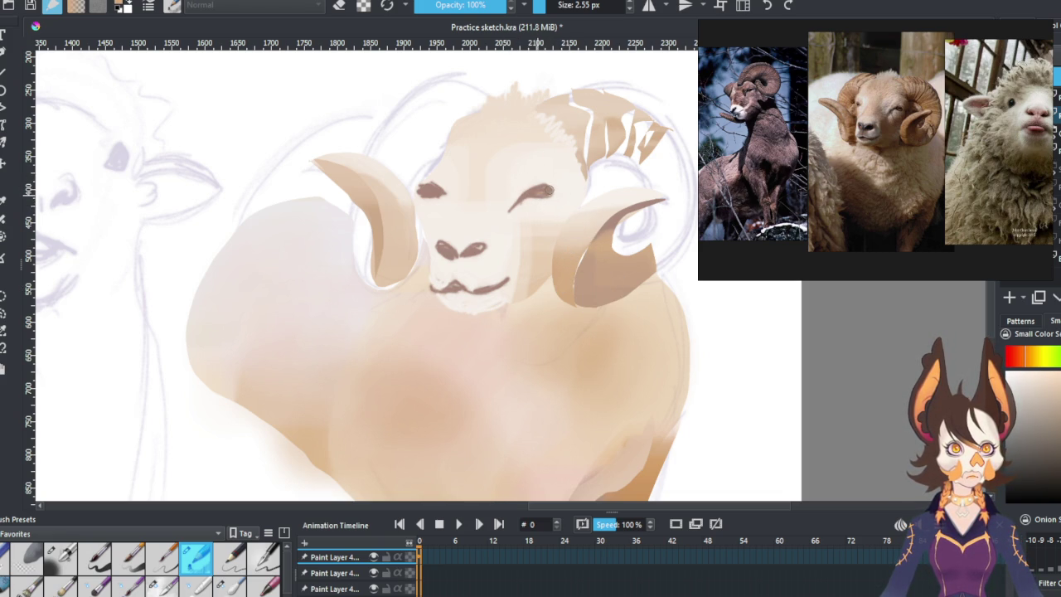
{"action": "left_click", "coordinate": [550, 222], "text": "ctrl"}
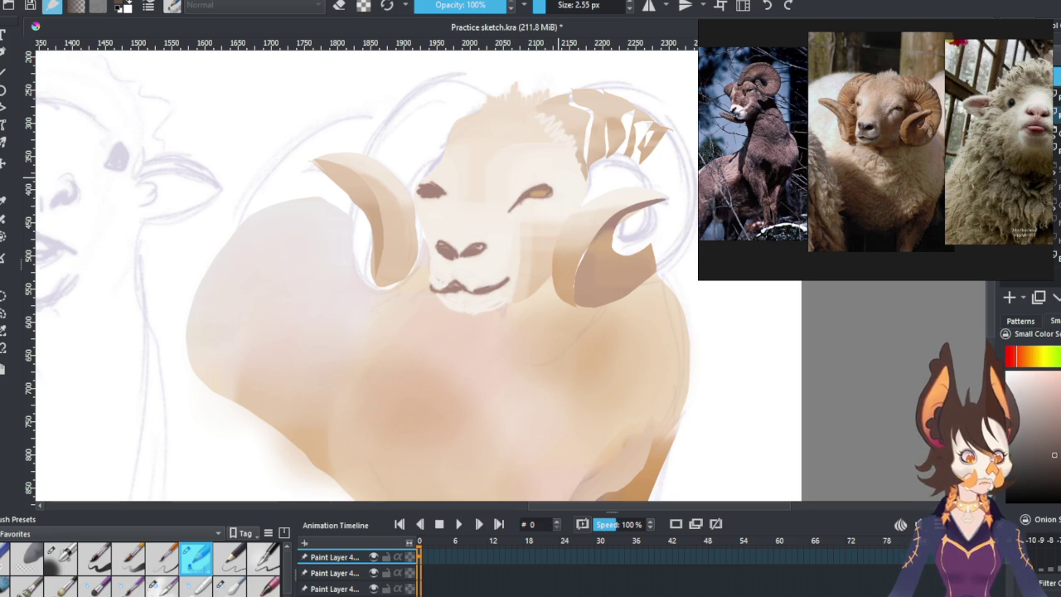
Dot an amber pupil into the right eye and paint a darker eyelid over it.
{"action": "left_click", "coordinate": [539, 193]}
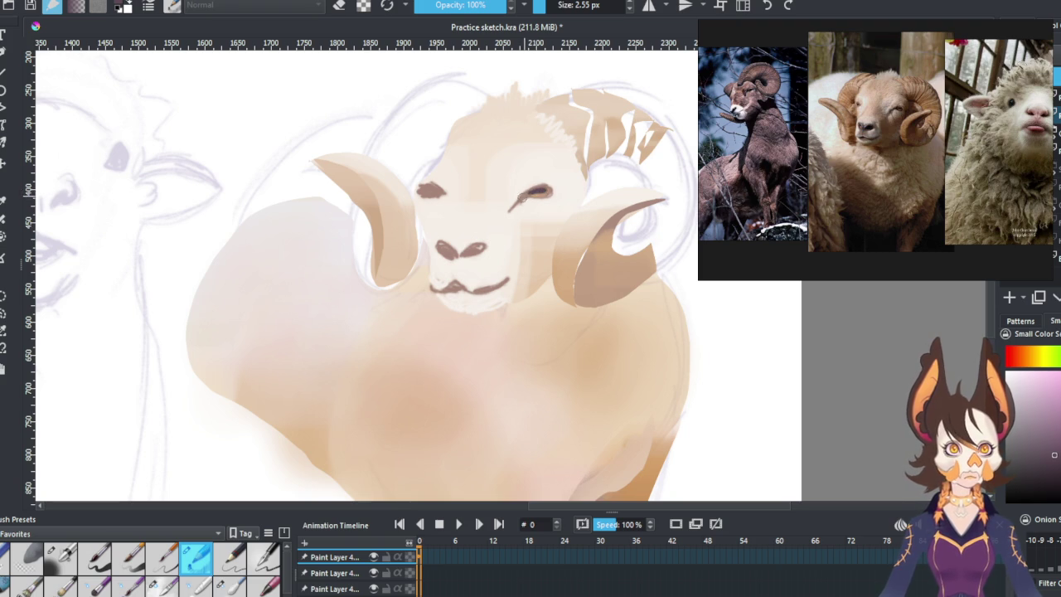
{"action": "left_click", "coordinate": [512, 204], "text": "ctrl"}
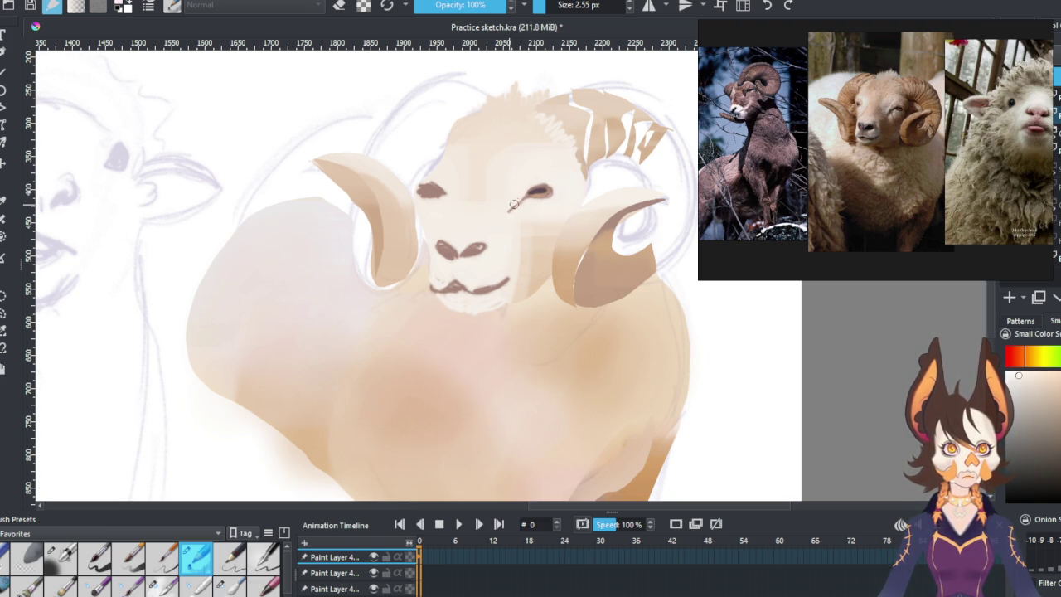
{"action": "left_click_drag", "start_coordinate": [539, 189], "coordinate": [510, 209]}
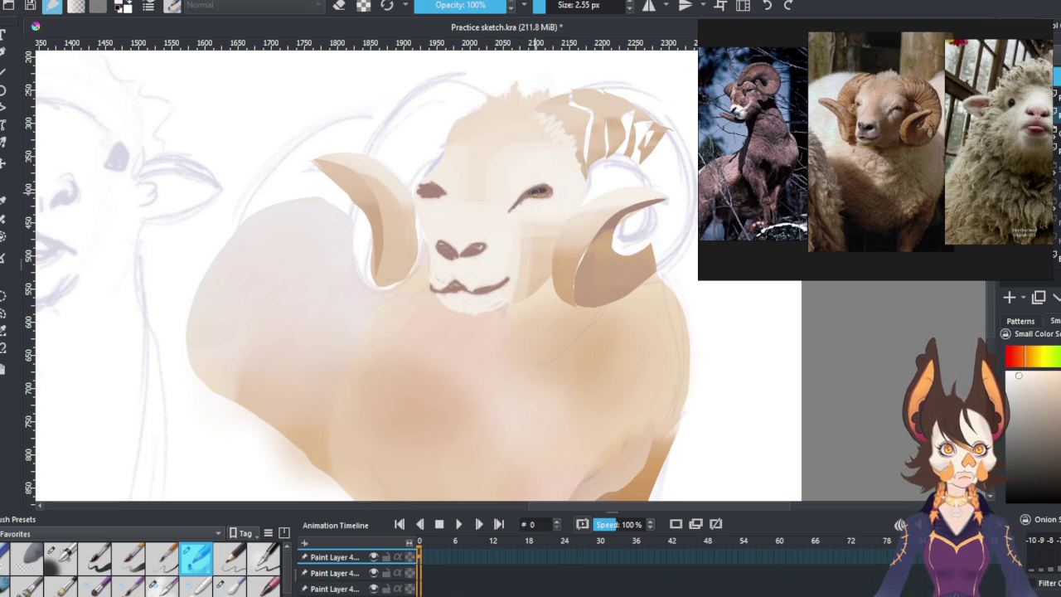
{"action": "left_click", "coordinate": [544, 189], "text": "ctrl"}
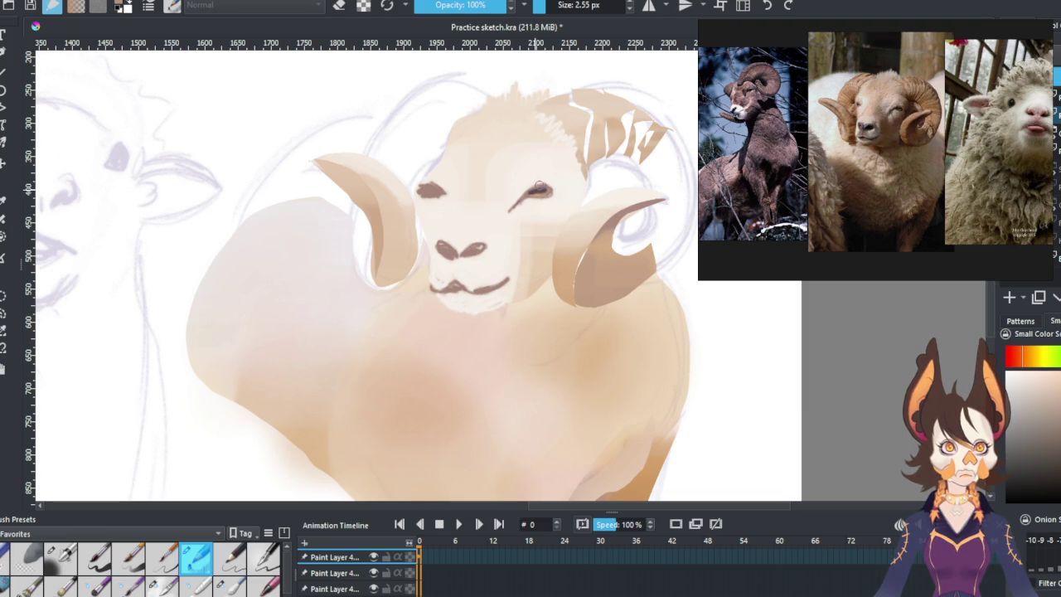
{"action": "key", "text": "slash"}
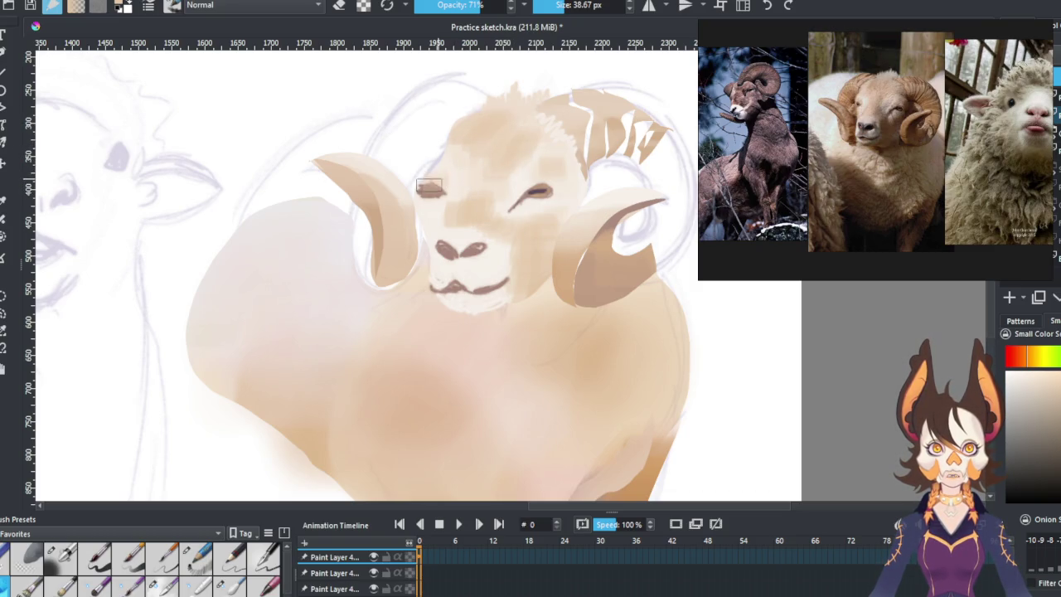
Try a tan patch beside the nose, undo it, and pick a lighter cream colour.
{"action": "left_click", "coordinate": [455, 149], "text": "ctrl"}
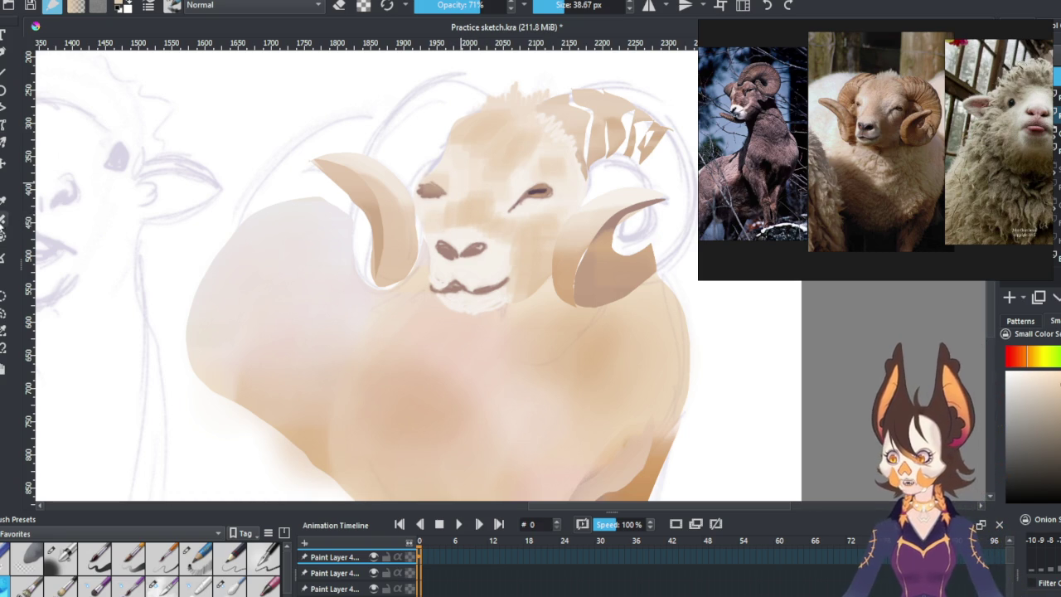
{"action": "left_click", "coordinate": [199, 555]}
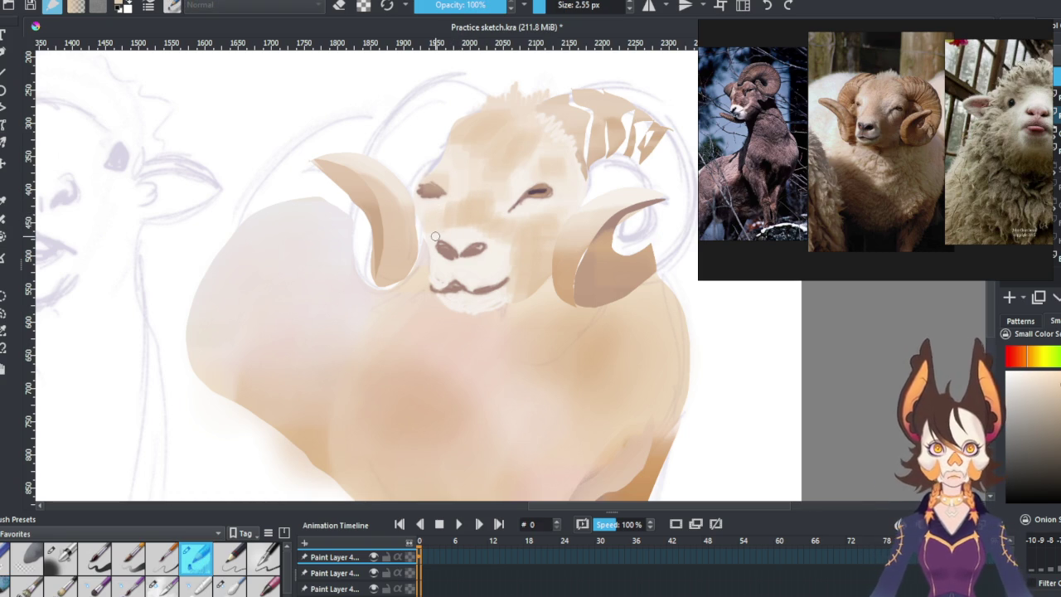
{"action": "left_click_drag", "start_coordinate": [494, 245], "coordinate": [467, 199]}
{"action": "key", "text": "ctrl+z"}
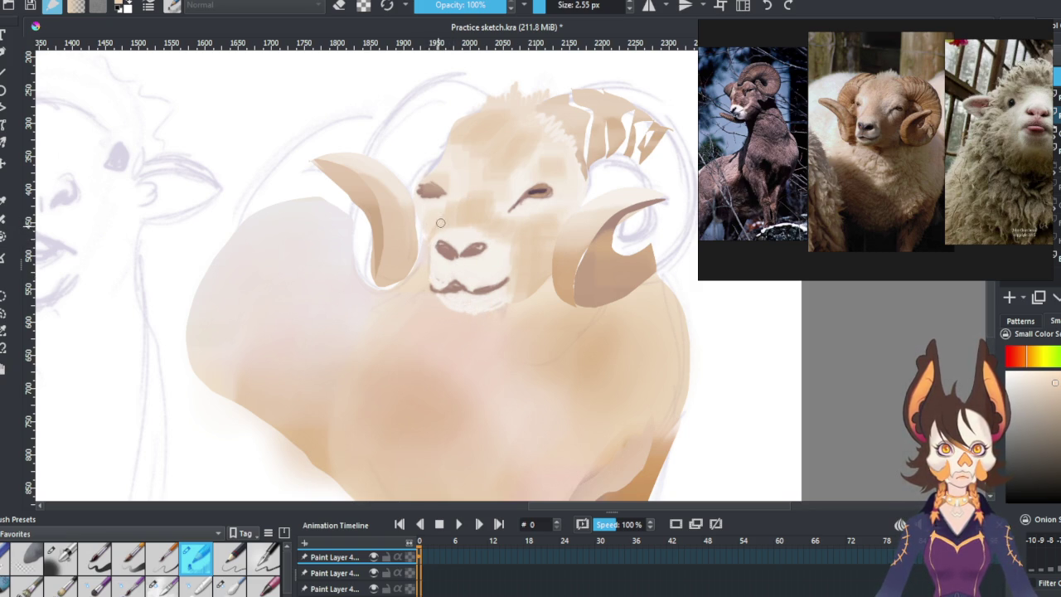
{"action": "left_click", "coordinate": [454, 199], "text": "ctrl"}
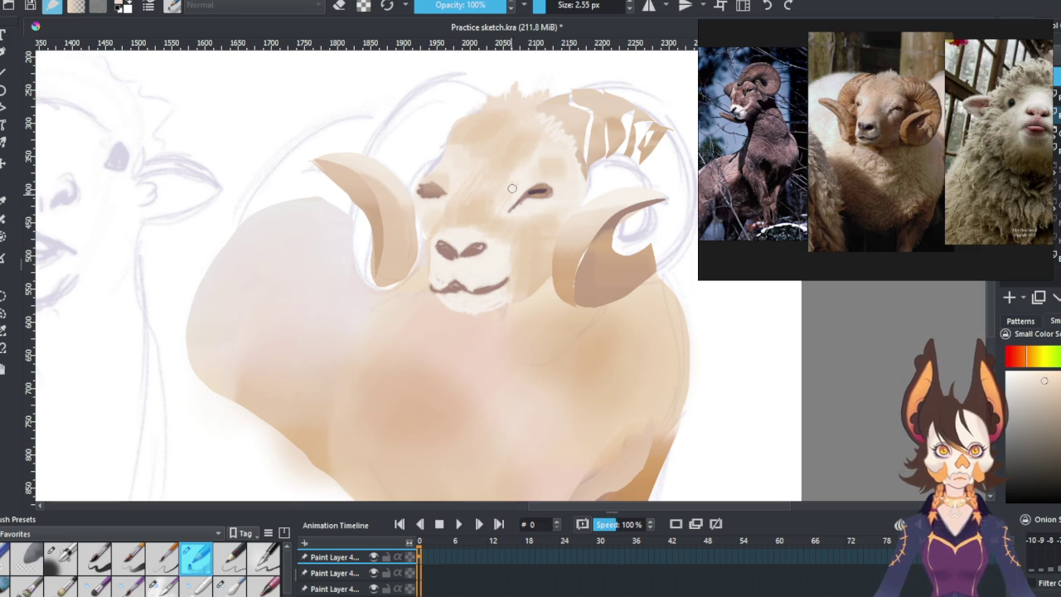
{"action": "left_click", "coordinate": [529, 173], "text": "ctrl"}
With the semi-transparent brush at half size, glaze a faint near-white stroke over the forehead.
{"action": "key", "text": "slash"}
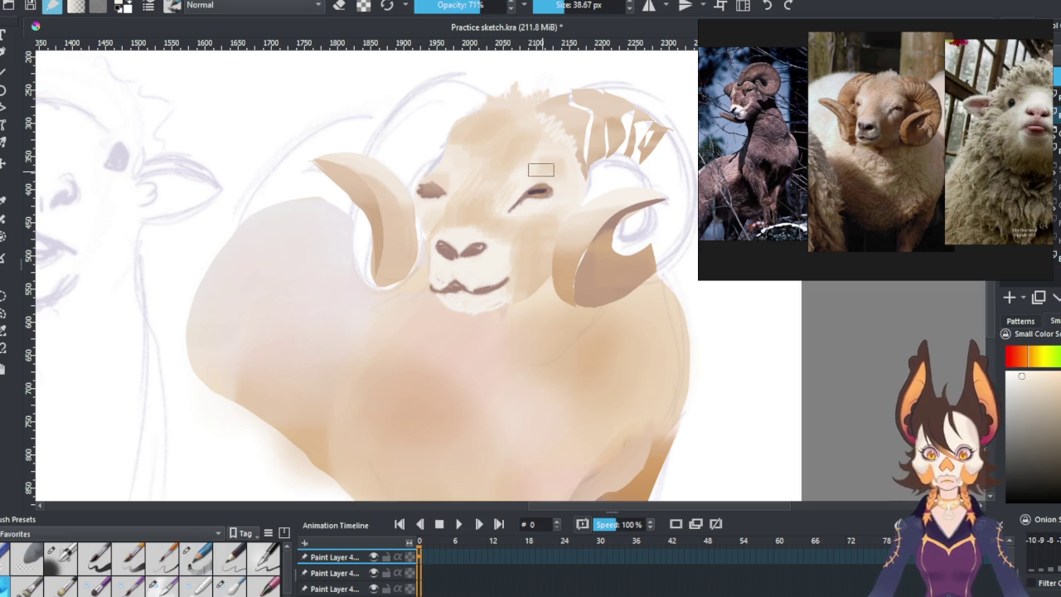
{"action": "key", "text": "bracketleft"}
{"action": "key", "text": "bracketleft"}
{"action": "key", "text": "bracketleft"}
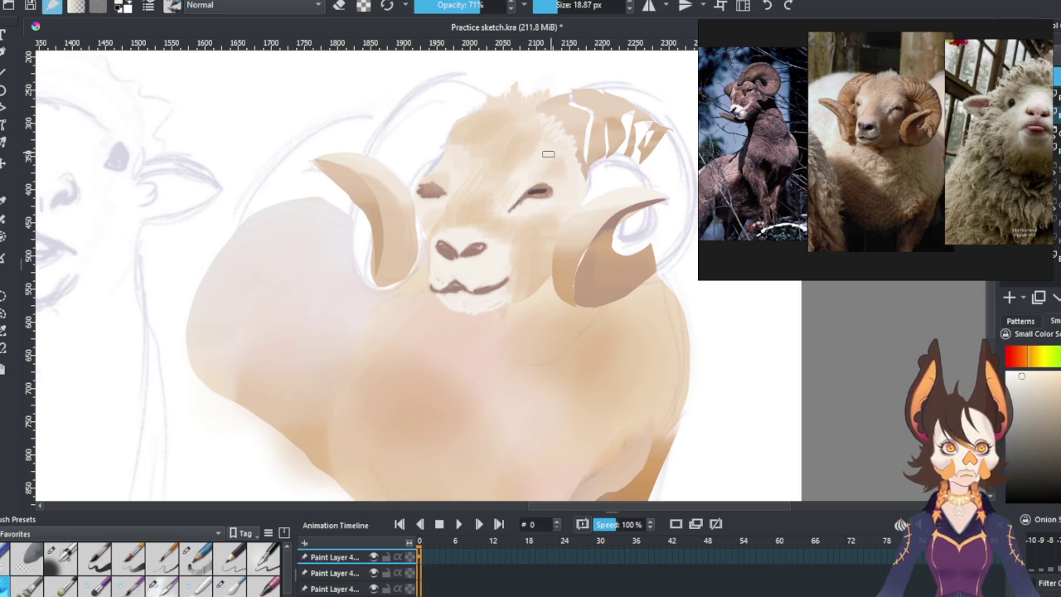
{"action": "left_click", "coordinate": [514, 162], "text": "ctrl"}
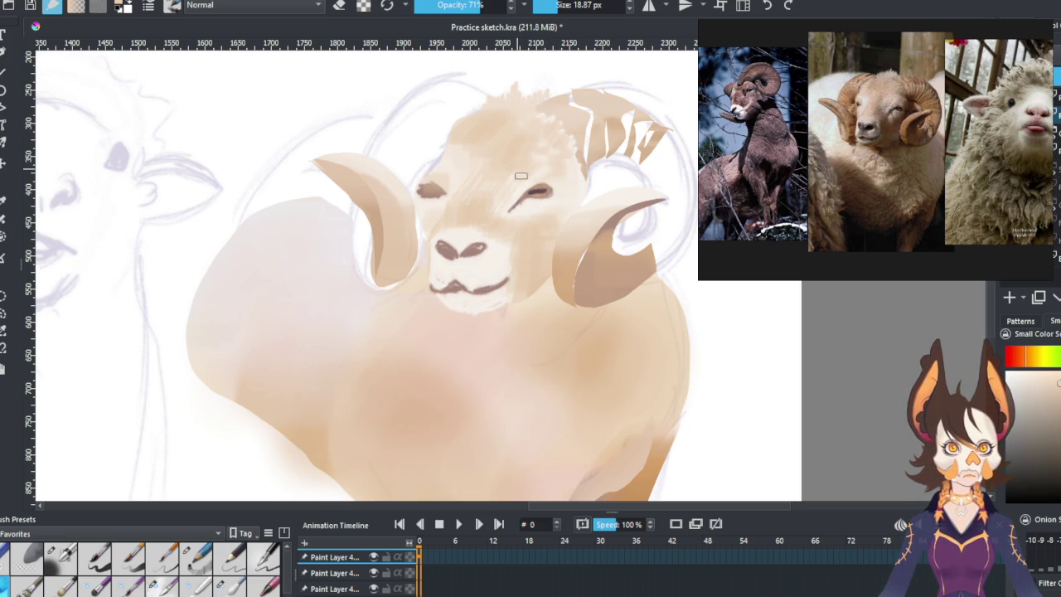
{"action": "left_click", "coordinate": [572, 174], "text": "ctrl"}
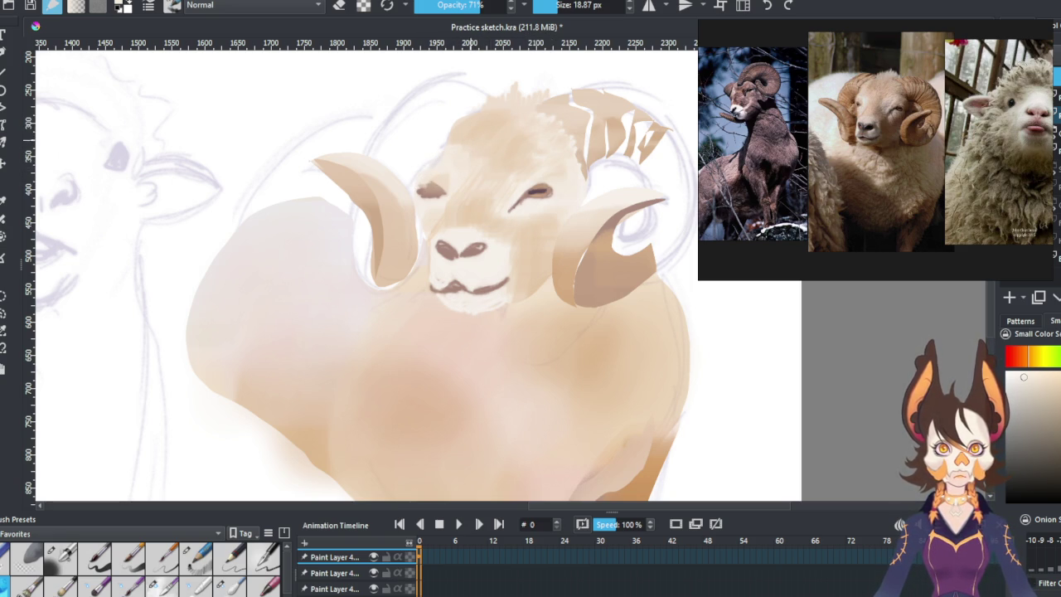
{"action": "left_click_drag", "start_coordinate": [426, 177], "coordinate": [433, 166]}
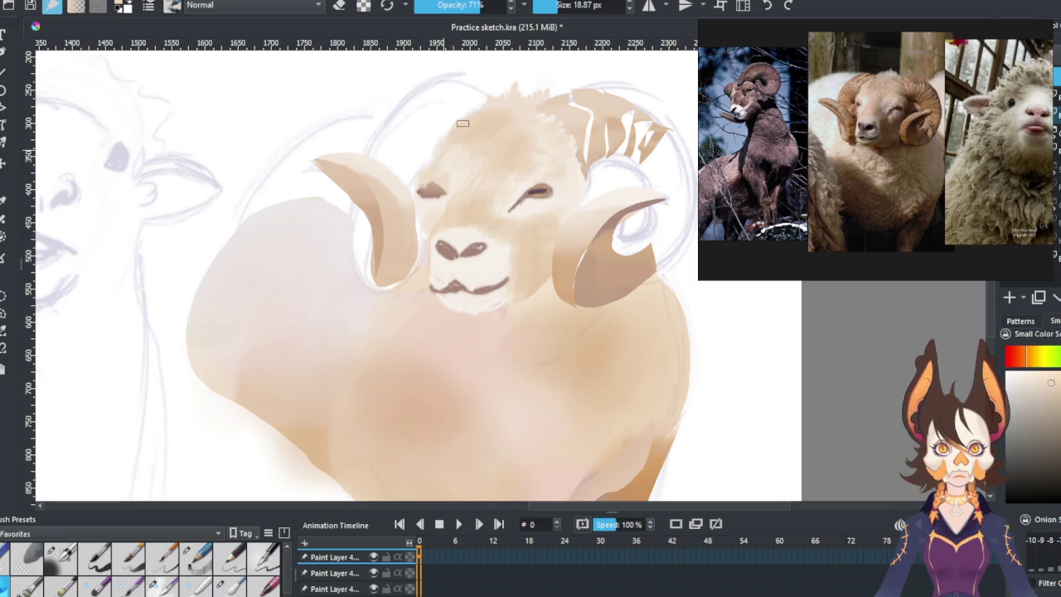
{"action": "scroll", "coordinate": [489, 112], "scroll_direction": "down", "scroll_amount": 3}
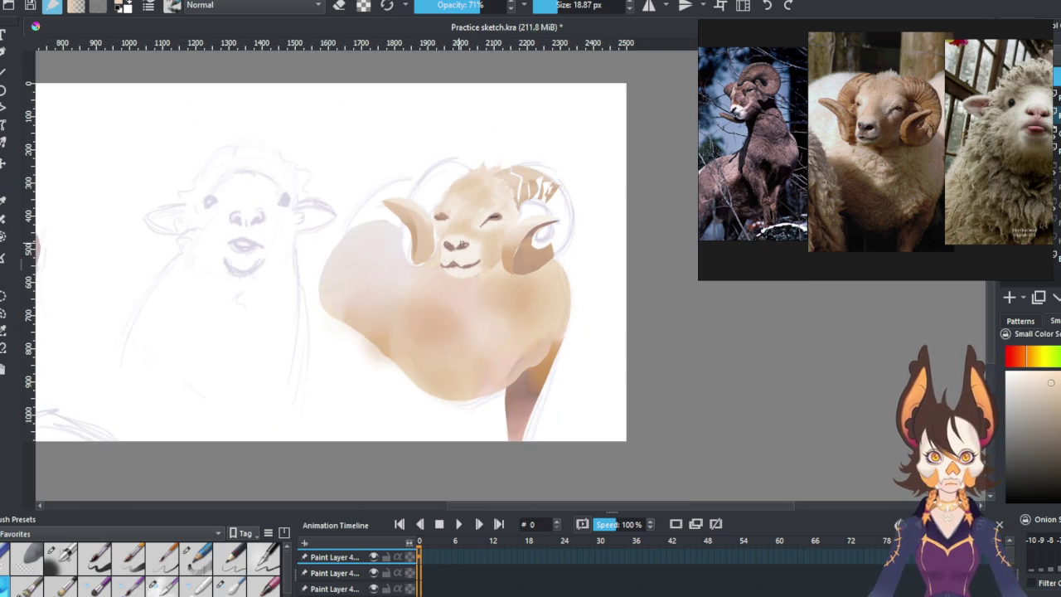
Sample tones across the ram's horn, body and lower body.
{"action": "scroll", "coordinate": [489, 112], "scroll_direction": "down", "scroll_amount": 2}
{"action": "scroll", "coordinate": [440, 285], "scroll_direction": "up", "scroll_amount": 2}
{"action": "scroll", "coordinate": [455, 279], "scroll_direction": "up", "scroll_amount": 1}
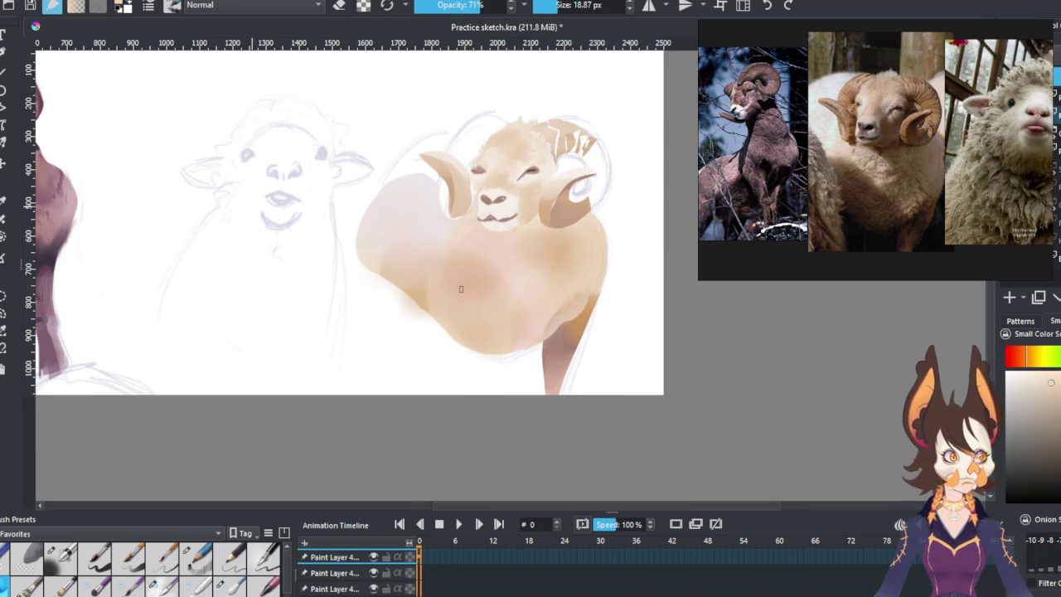
{"action": "scroll", "coordinate": [528, 236], "scroll_direction": "up", "scroll_amount": 1}
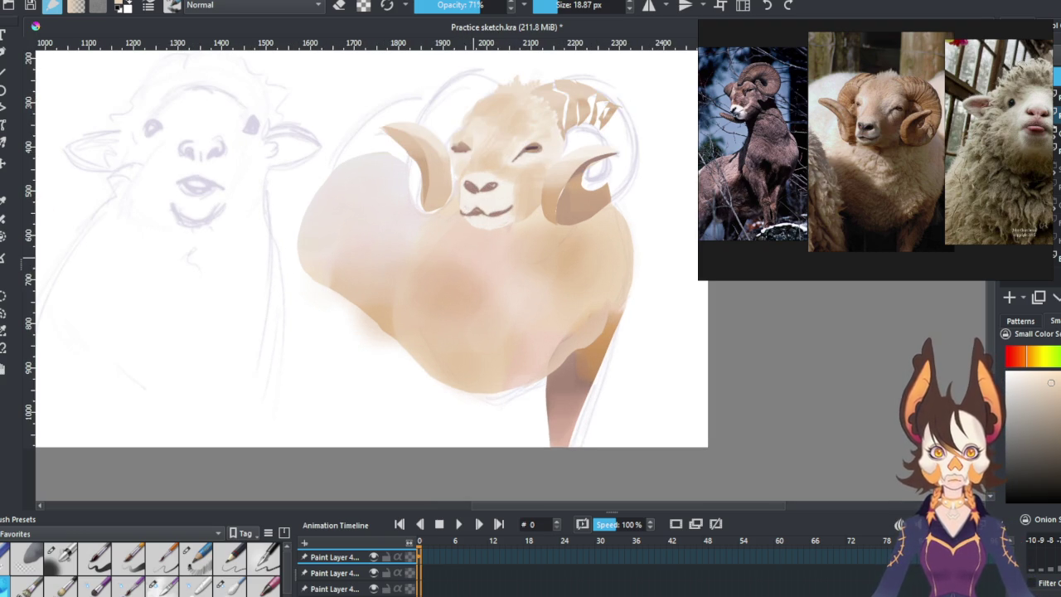
{"action": "left_click", "coordinate": [554, 223], "text": "ctrl"}
{"action": "left_click_drag", "start_coordinate": [555, 221], "coordinate": [533, 216]}
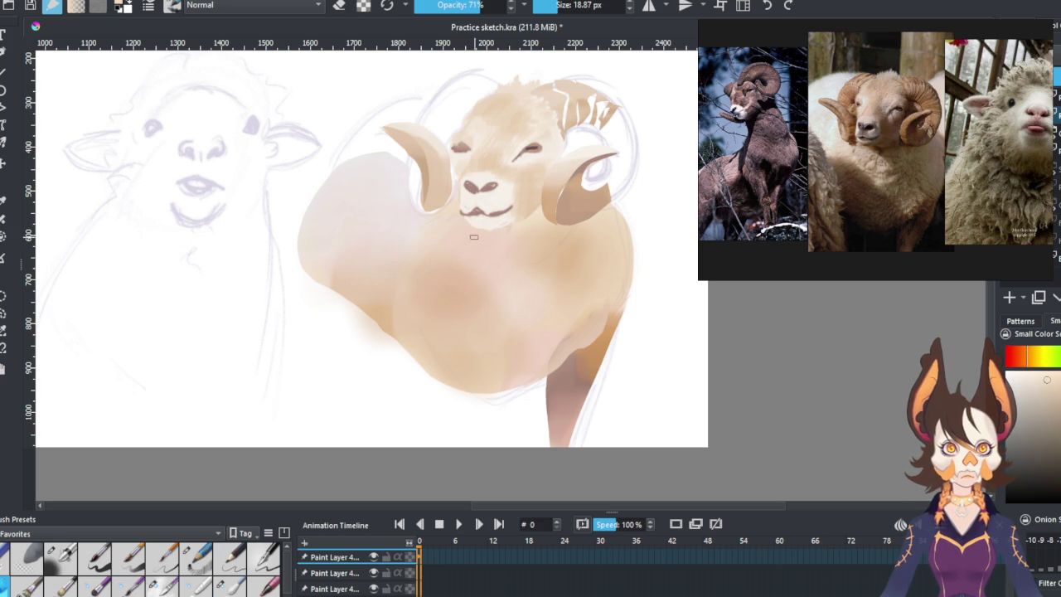
{"action": "left_click_drag", "start_coordinate": [564, 334], "coordinate": [581, 396]}
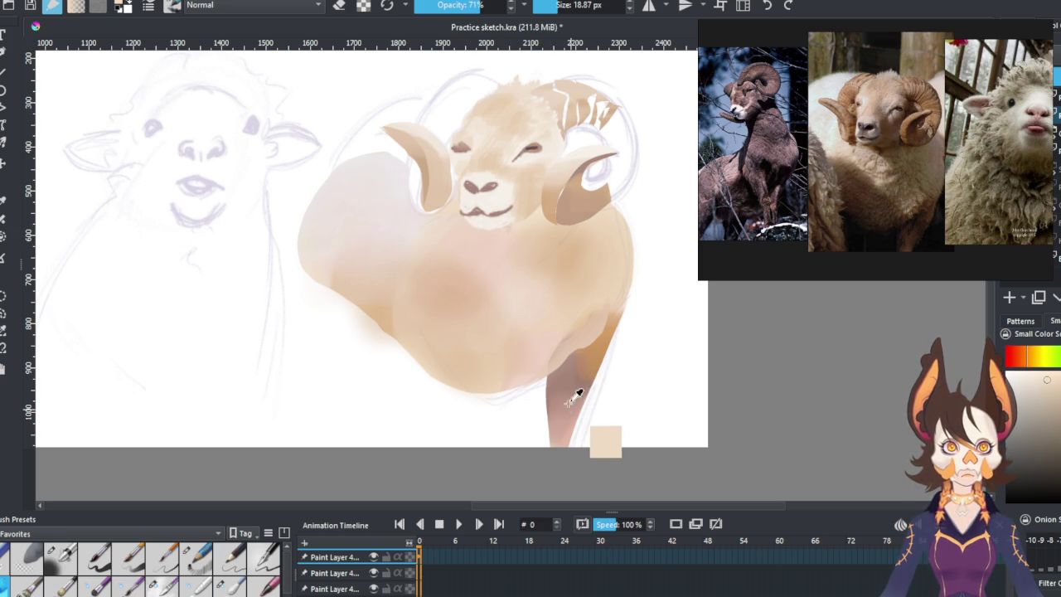
Sample light and darker tones near the ram's chin.
{"action": "left_click", "coordinate": [501, 234], "text": "ctrl"}
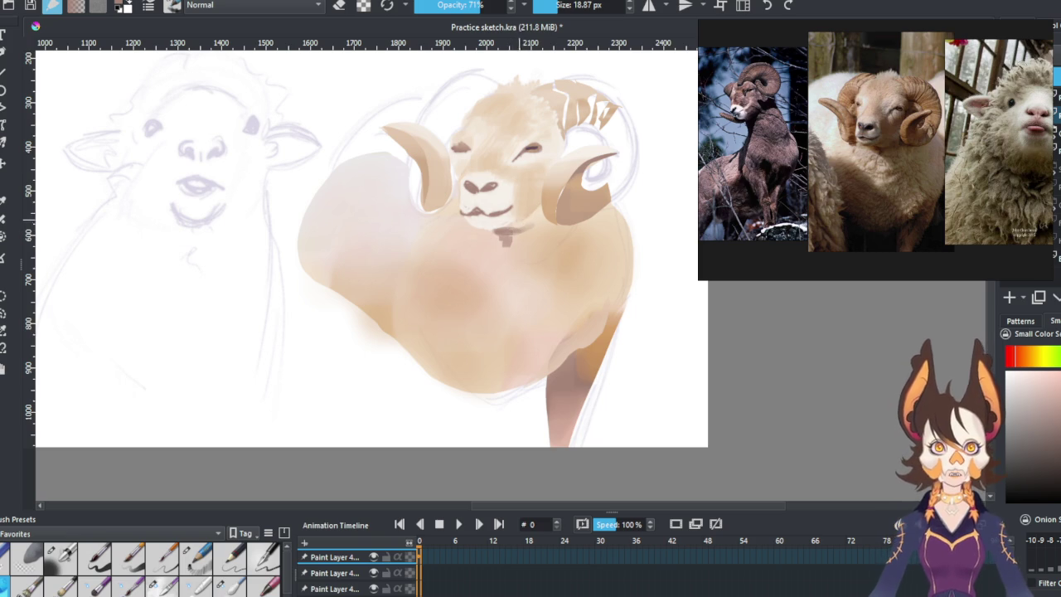
{"action": "left_click", "coordinate": [497, 228], "text": "ctrl"}
{"action": "left_click", "coordinate": [508, 228], "text": "ctrl"}
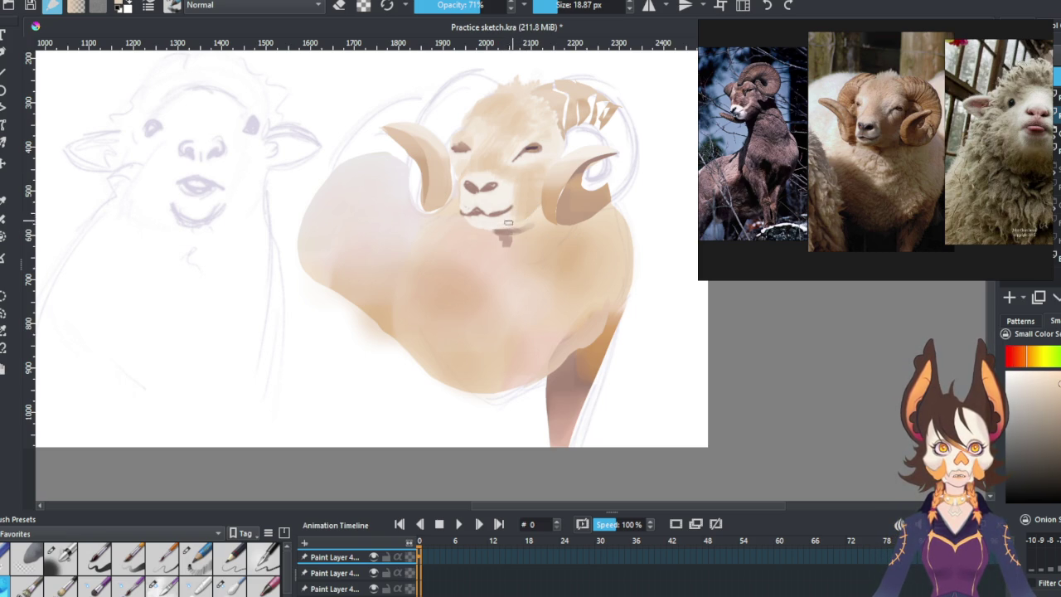
{"action": "left_click", "coordinate": [517, 262], "text": "ctrl"}
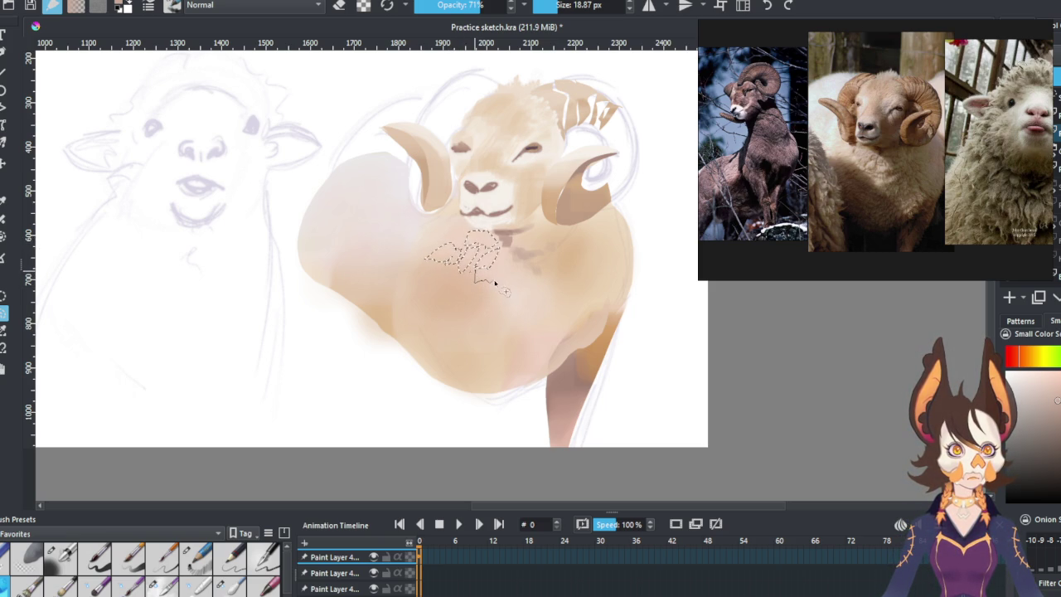
Extend the freehand curl outline on the chest, enlarge the brush, then clear the selection.
{"action": "left_click_drag", "start_coordinate": [504, 284], "coordinate": [514, 272]}
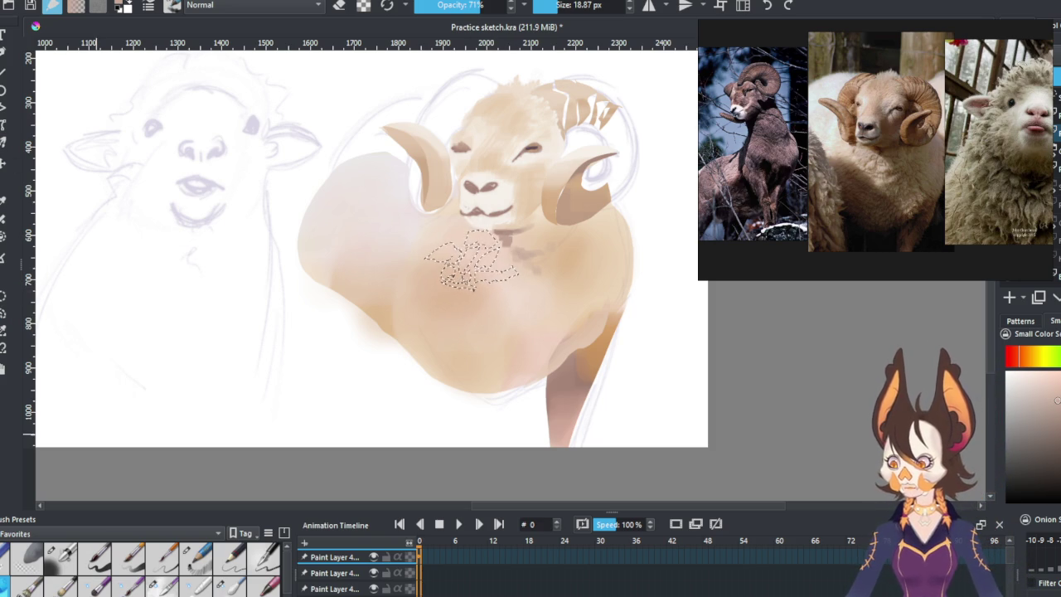
{"action": "mouse_move", "coordinate": [573, 5]}
{"action": "left_mouse_down"}
{"action": "mouse_move", "coordinate": [588, 31]}
{"action": "mouse_move", "coordinate": [599, 8]}
{"action": "left_mouse_up"}
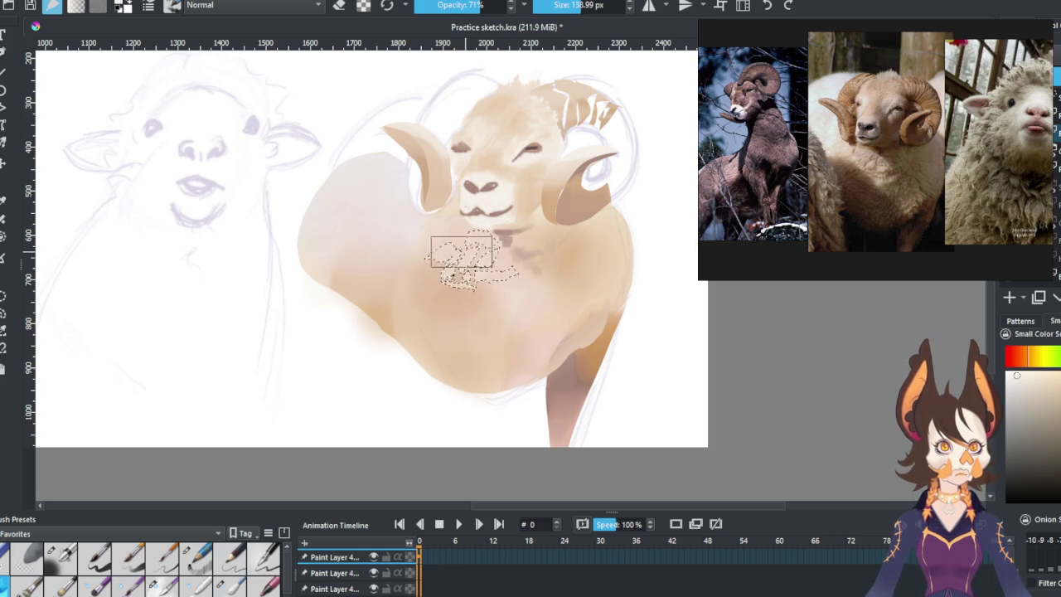
{"action": "key", "text": "ctrl+r"}
Dab a light wool stroke on the chest, resizing the brush with [ and ].
{"action": "left_click", "coordinate": [89, 285]}
{"action": "key", "text": "bracketleft"}
{"action": "key", "text": "bracketleft"}
{"action": "key", "text": "bracketleft"}
{"action": "key", "text": "bracketleft"}
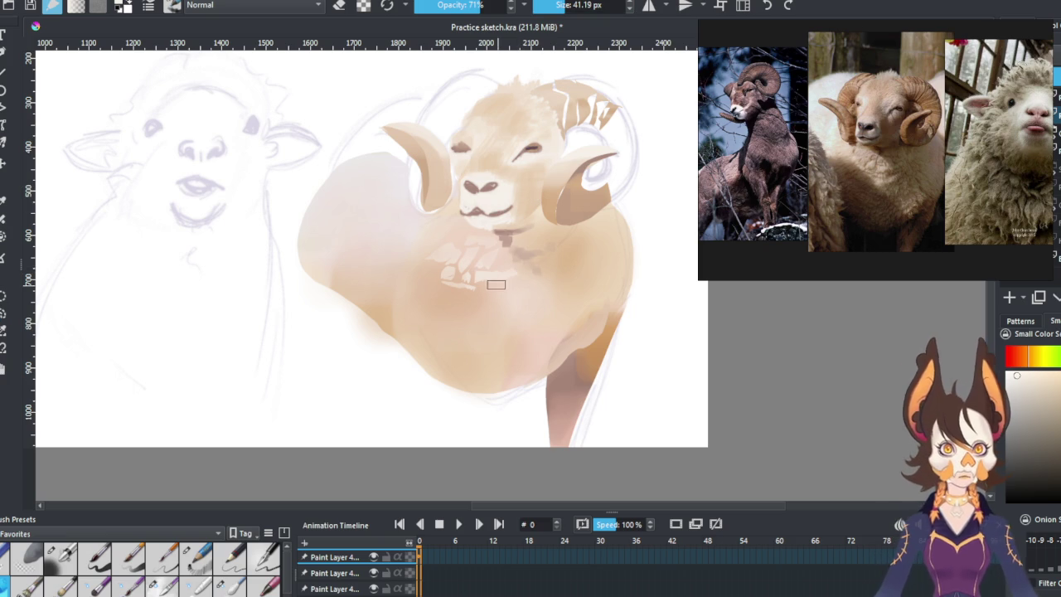
{"action": "left_click", "coordinate": [525, 279], "text": "ctrl"}
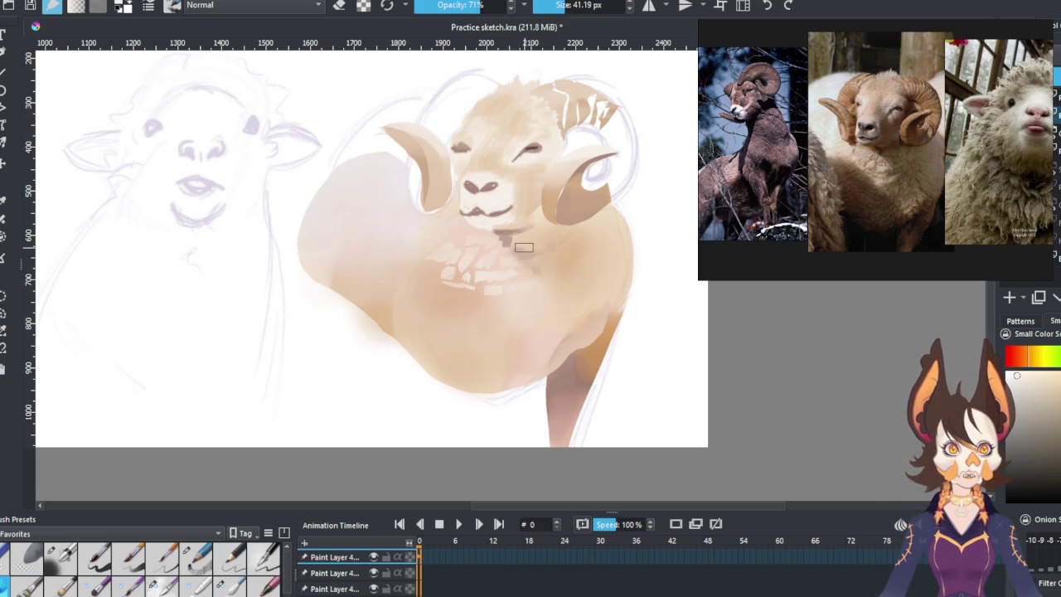
{"action": "left_click_drag", "start_coordinate": [525, 247], "coordinate": [547, 249]}
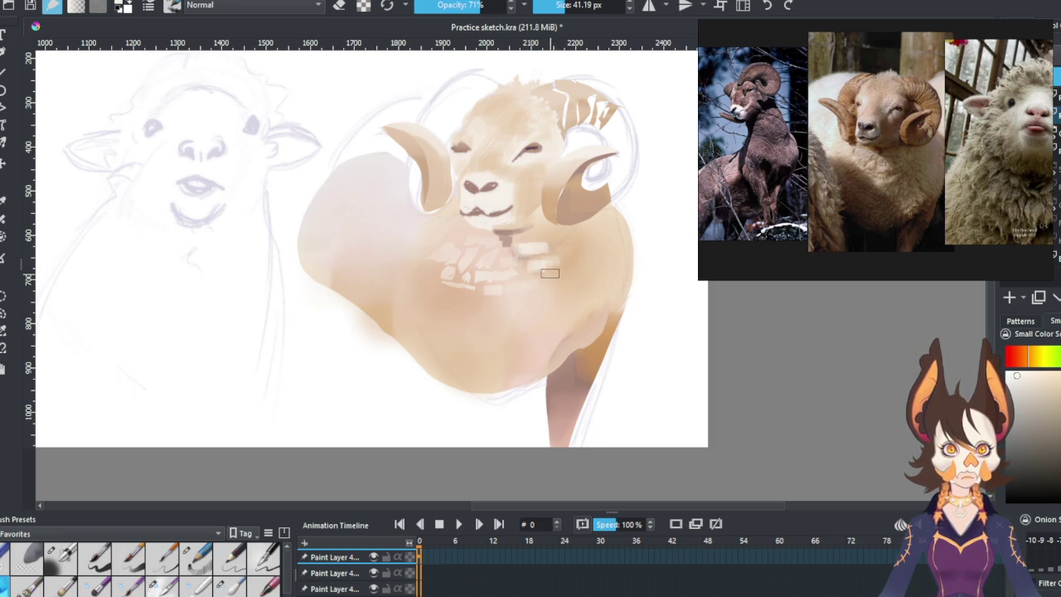
{"action": "key", "text": "bracketleft"}
{"action": "key", "text": "bracketleft"}
{"action": "key", "text": "bracketleft"}
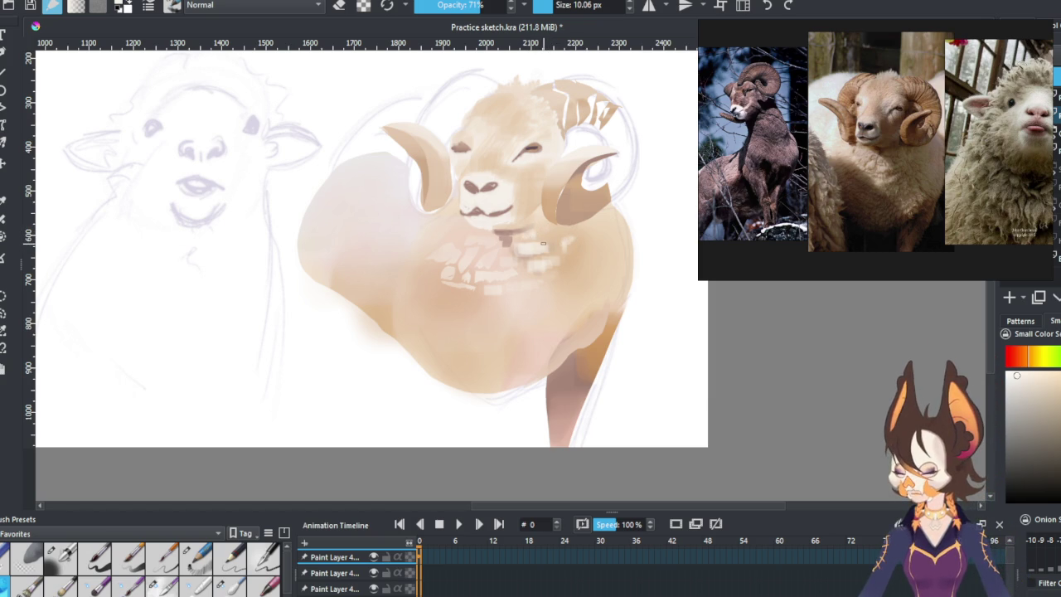
{"action": "key", "text": "bracketright"}
{"action": "key", "text": "bracketright"}
{"action": "key", "text": "bracketright"}
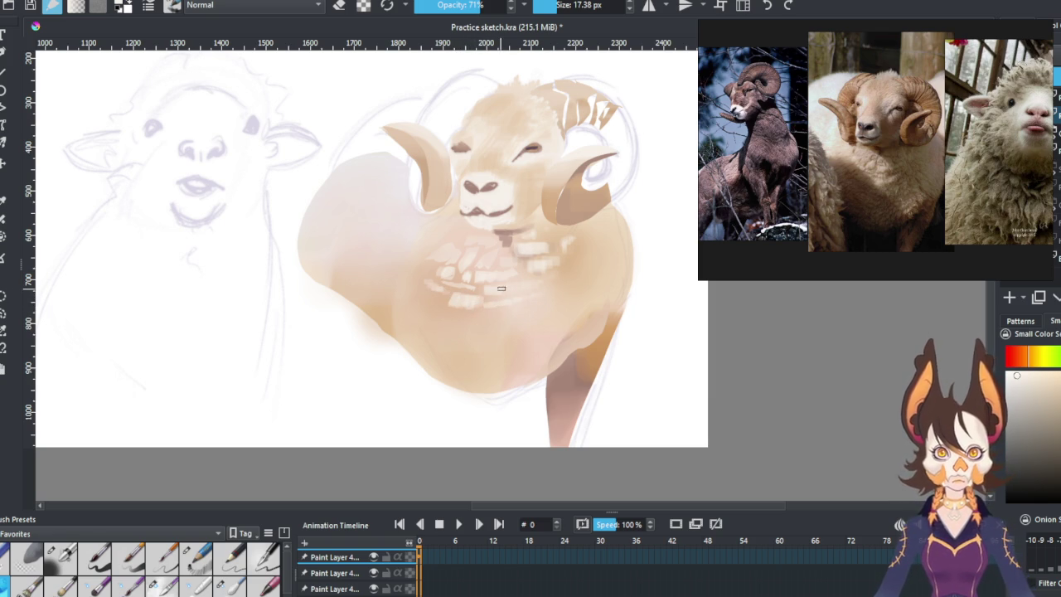
{"action": "key", "text": "bracketright"}
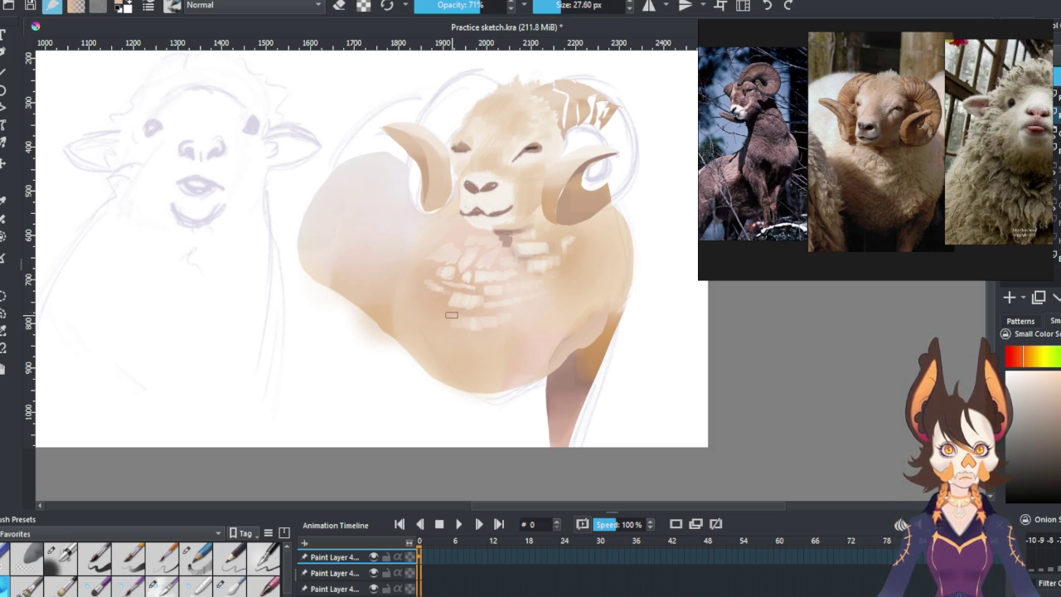
Sample the chest tan, then choose paler cream and near-white wool colours.
{"action": "left_click", "coordinate": [506, 292], "text": "ctrl"}
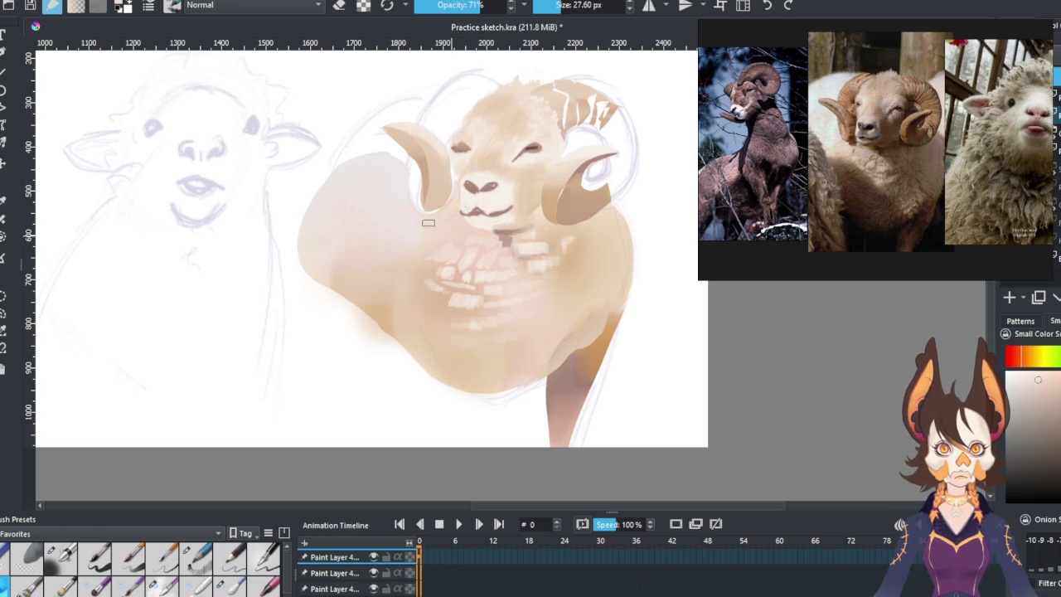
{"action": "left_click", "coordinate": [421, 225], "text": "ctrl"}
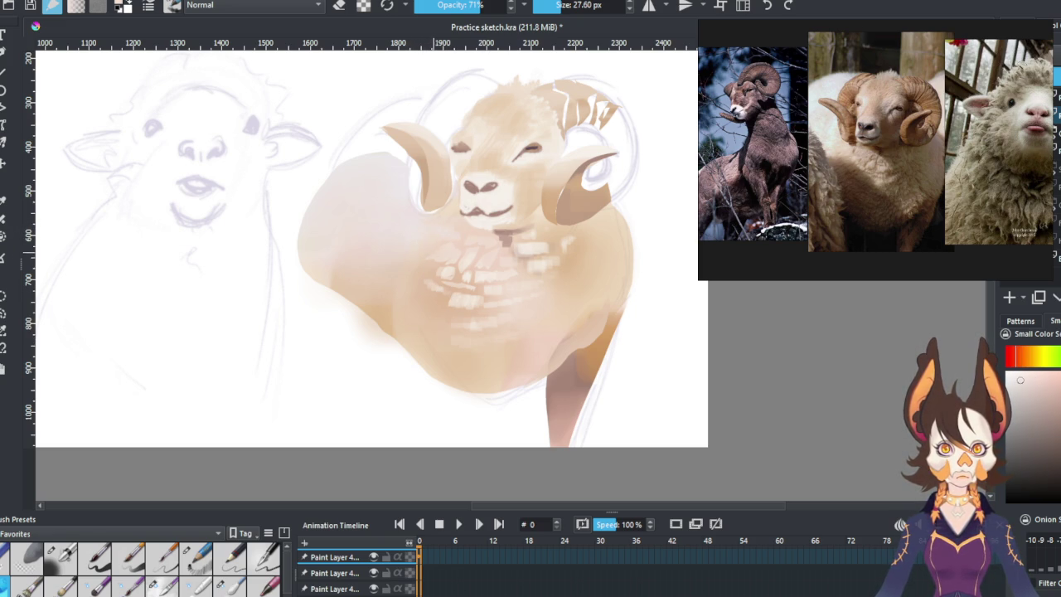
{"action": "left_click", "coordinate": [412, 246], "text": "ctrl"}
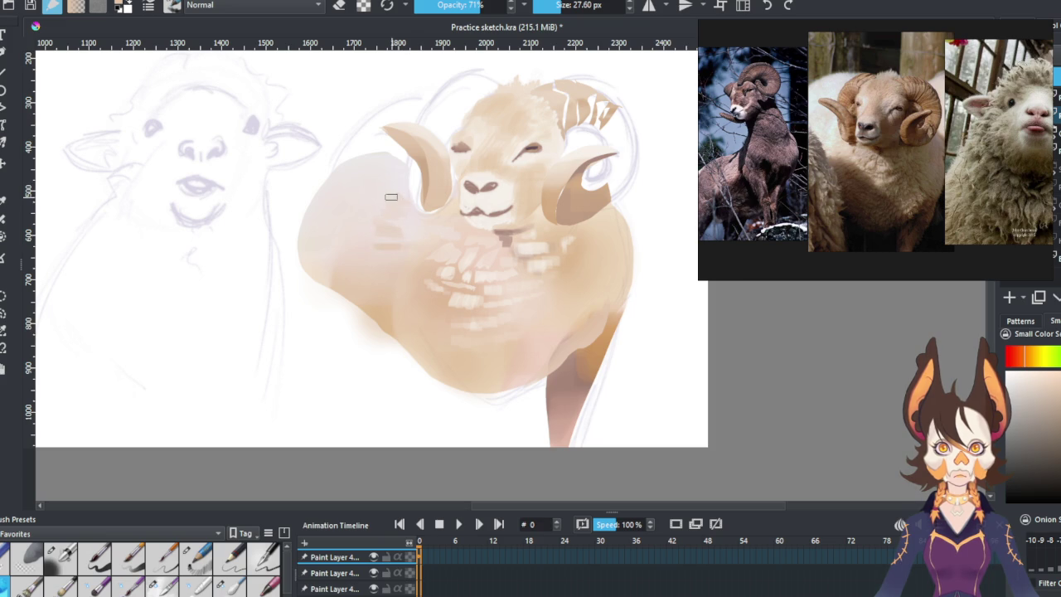
{"action": "left_click", "coordinate": [403, 240], "text": "ctrl"}
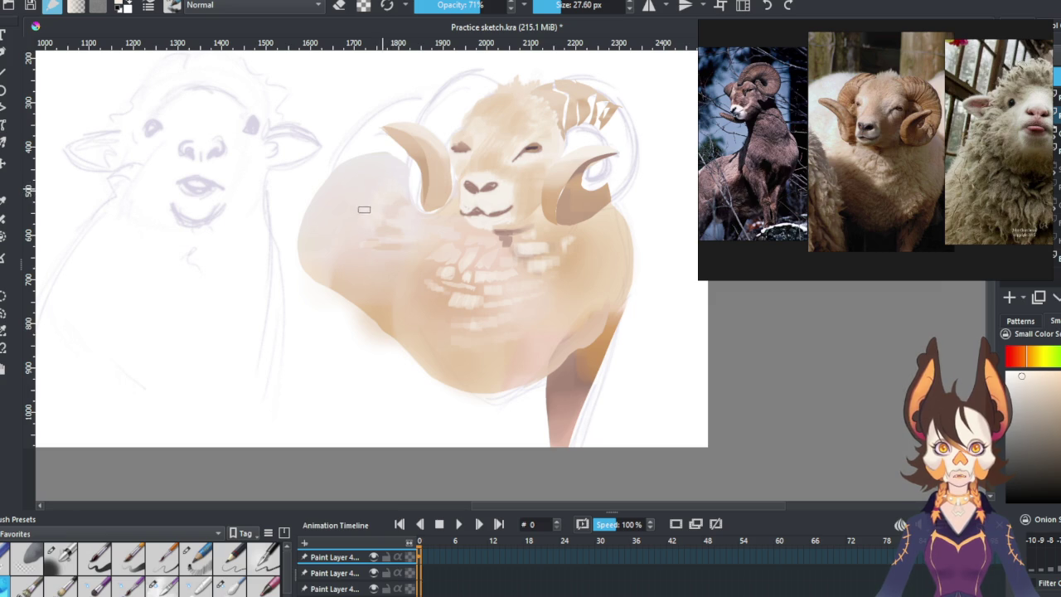
{"action": "left_click", "coordinate": [398, 199], "text": "ctrl"}
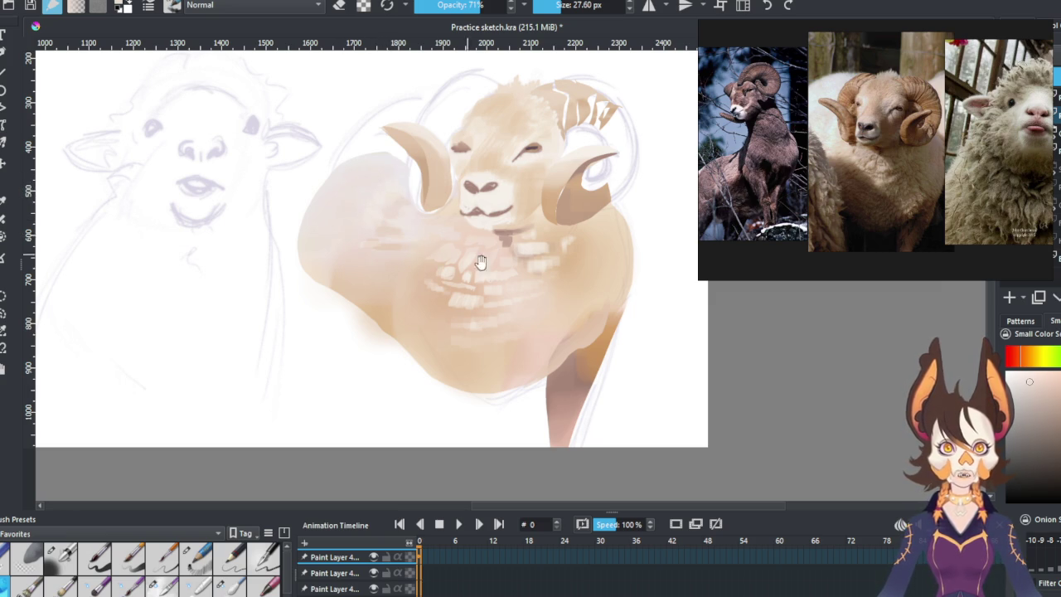
Dab pale cream wool onto the lower chest and recentre the view on the ram.
{"action": "scroll", "coordinate": [461, 252], "scroll_direction": "down", "scroll_amount": 1}
{"action": "left_click", "coordinate": [439, 290], "text": "ctrl"}
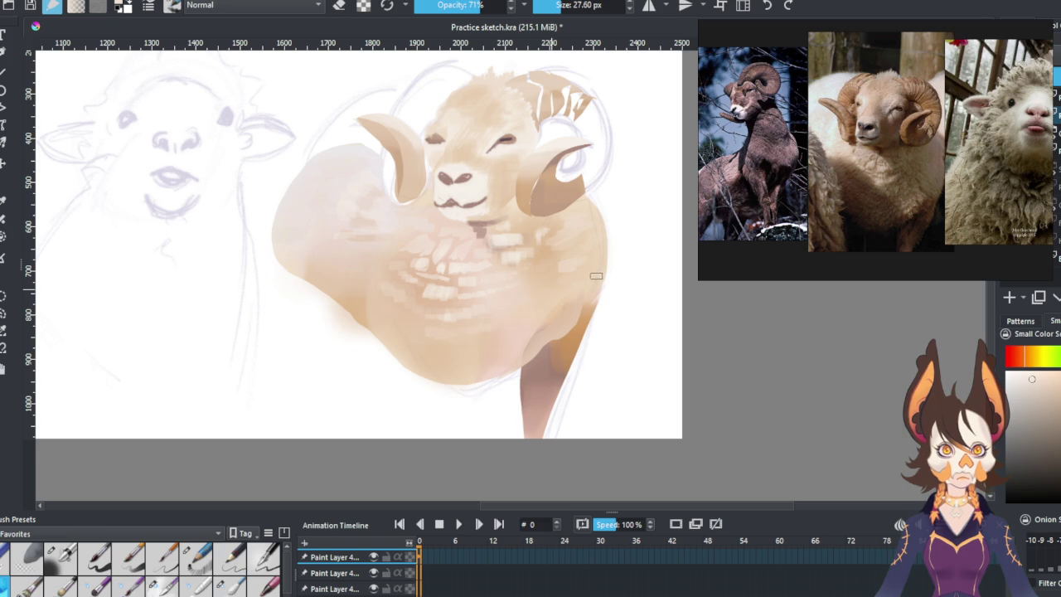
{"action": "left_click", "coordinate": [489, 359]}
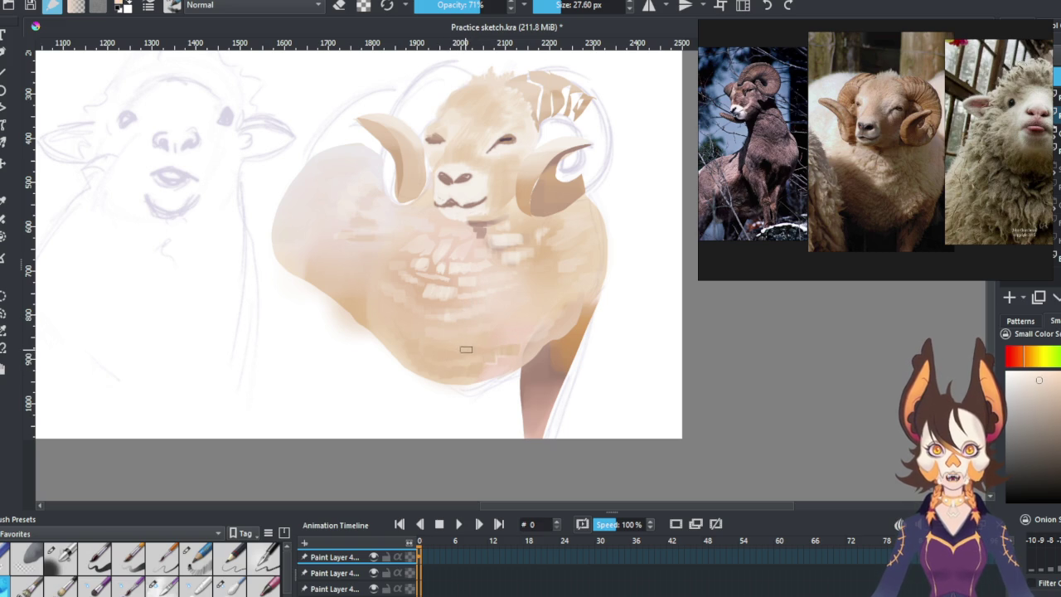
{"action": "left_click", "coordinate": [501, 349], "text": "ctrl"}
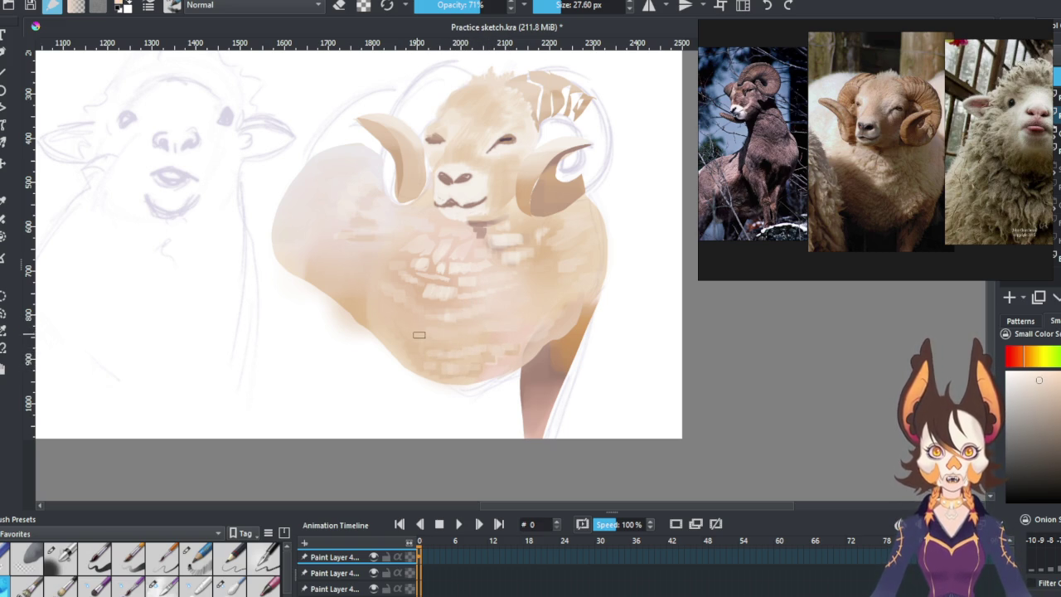
{"action": "left_click_drag", "start_coordinate": [501, 262], "coordinate": [489, 272]}
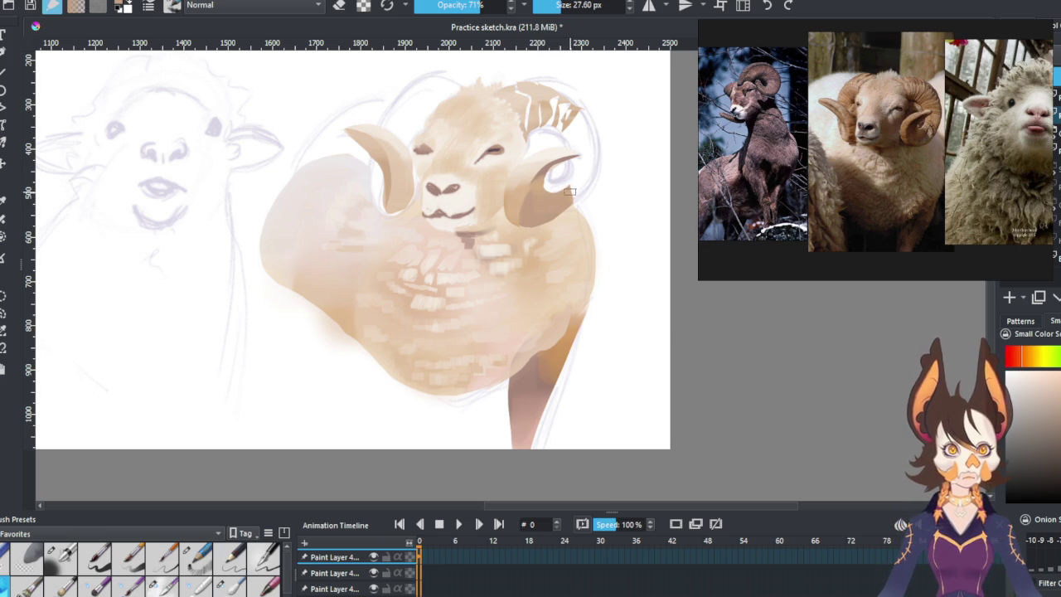
{"action": "left_click", "coordinate": [572, 139], "text": "ctrl"}
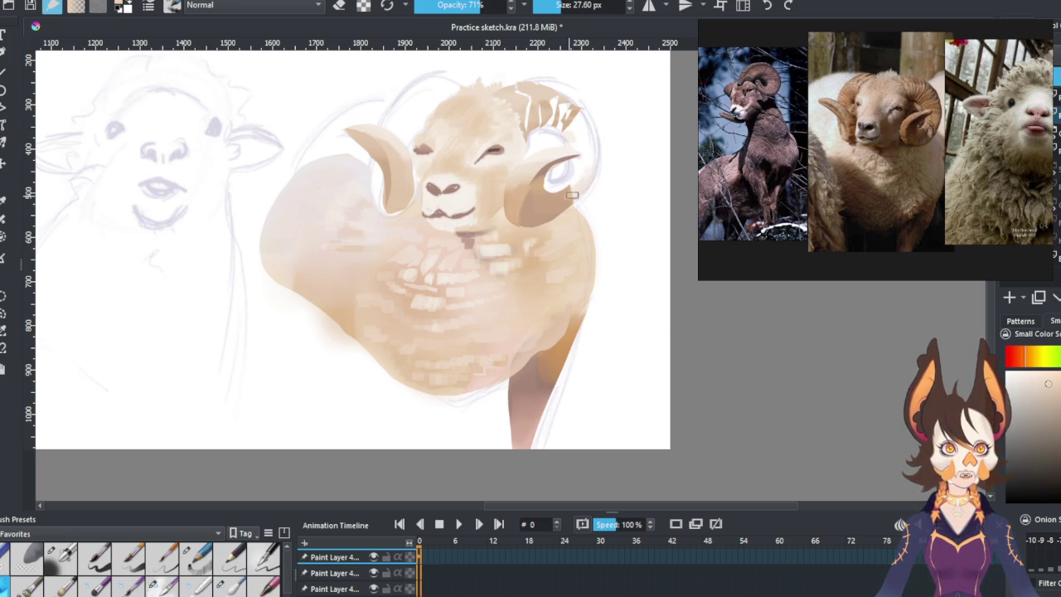
Darken the right horn's top, outer edge and inside, repainting the area below it.
{"action": "mouse_move", "coordinate": [577, 190]}
{"action": "left_mouse_down"}
{"action": "mouse_move", "coordinate": [577, 112]}
{"action": "mouse_move", "coordinate": [591, 137]}
{"action": "mouse_move", "coordinate": [583, 122]}
{"action": "mouse_move", "coordinate": [576, 184]}
{"action": "mouse_move", "coordinate": [564, 192]}
{"action": "mouse_move", "coordinate": [576, 177]}
{"action": "left_mouse_up"}
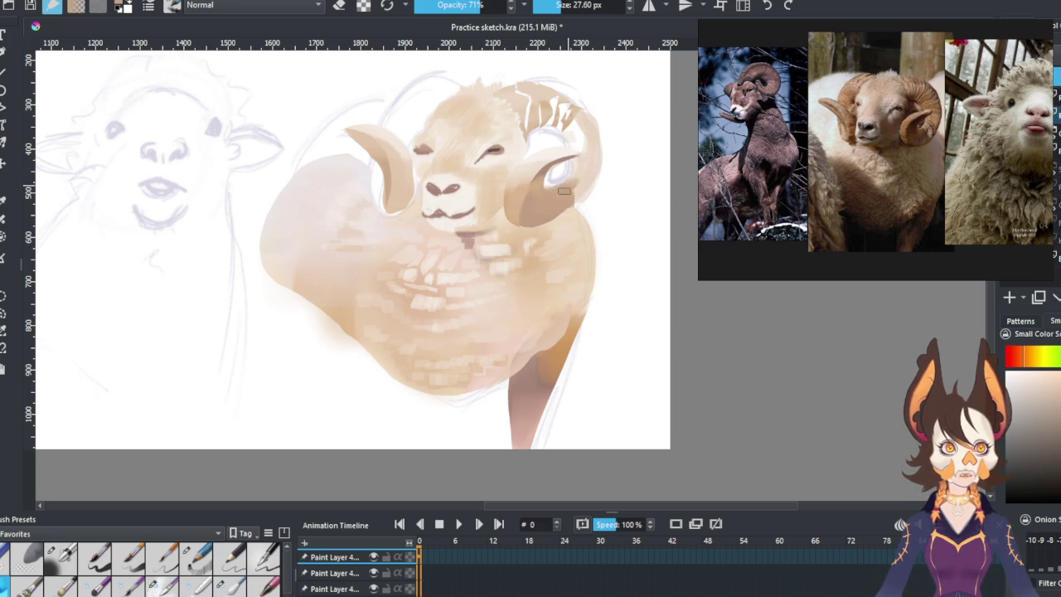
{"action": "left_click", "coordinate": [551, 214], "text": "ctrl"}
{"action": "left_click_drag", "start_coordinate": [539, 218], "coordinate": [584, 190]}
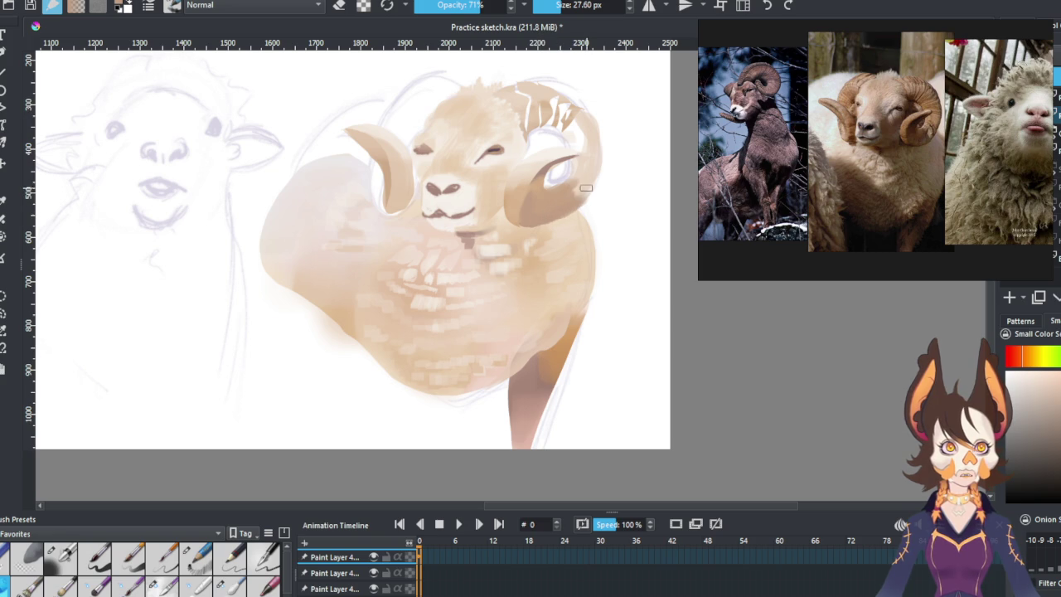
{"action": "left_click", "coordinate": [561, 142], "text": "ctrl"}
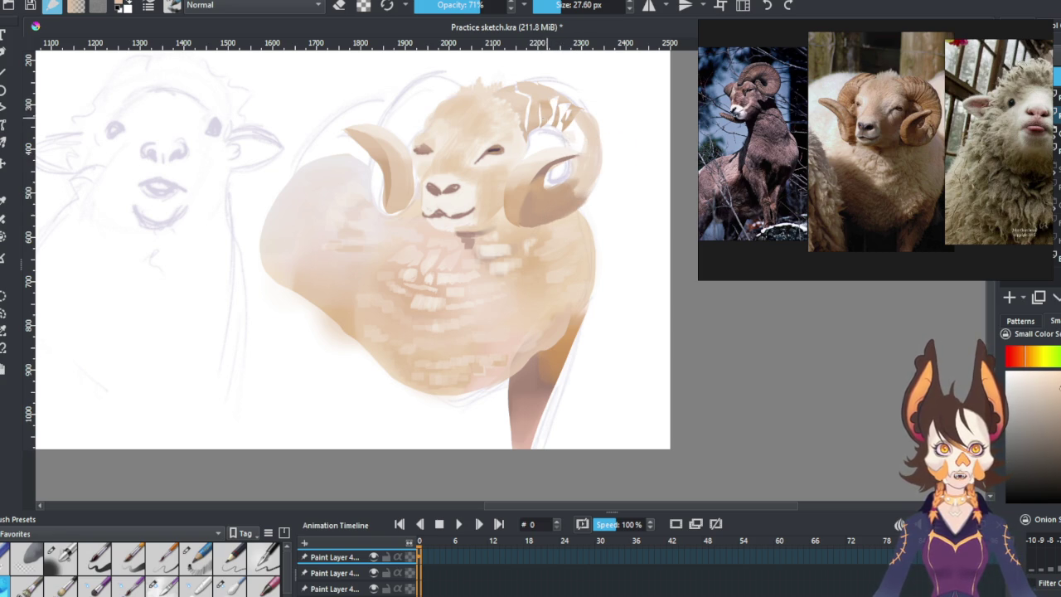
{"action": "left_click_drag", "start_coordinate": [568, 133], "coordinate": [570, 143]}
Paint darker brown along the upper horn and widen its curl toward the top.
{"action": "left_click", "coordinate": [575, 108], "text": "ctrl"}
{"action": "left_click", "coordinate": [571, 123], "text": "ctrl"}
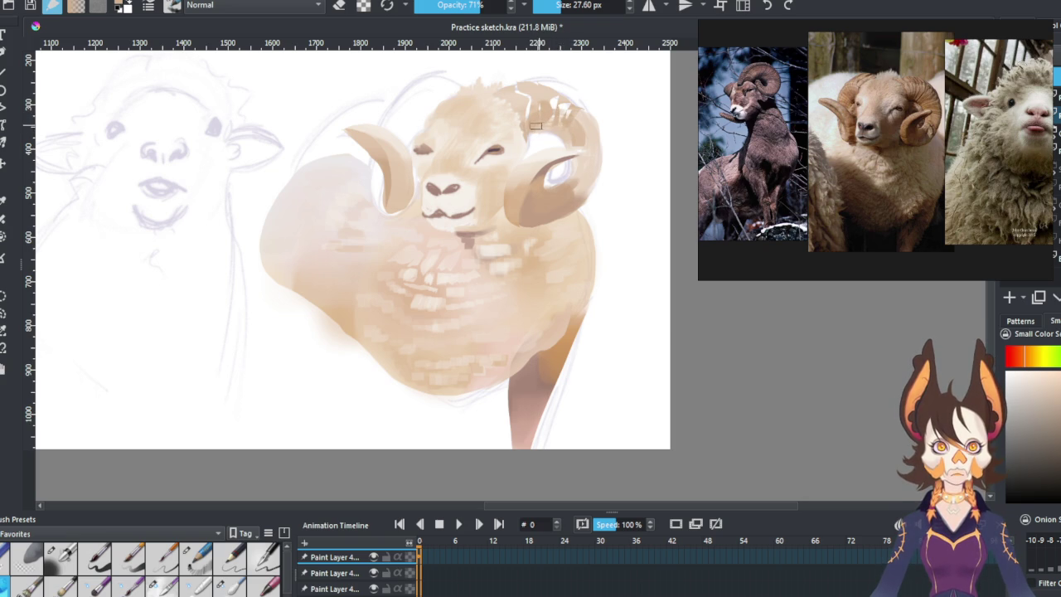
{"action": "mouse_move", "coordinate": [540, 89]}
{"action": "left_mouse_down"}
{"action": "mouse_move", "coordinate": [571, 104]}
{"action": "mouse_move", "coordinate": [524, 95]}
{"action": "mouse_move", "coordinate": [568, 111]}
{"action": "left_mouse_up"}
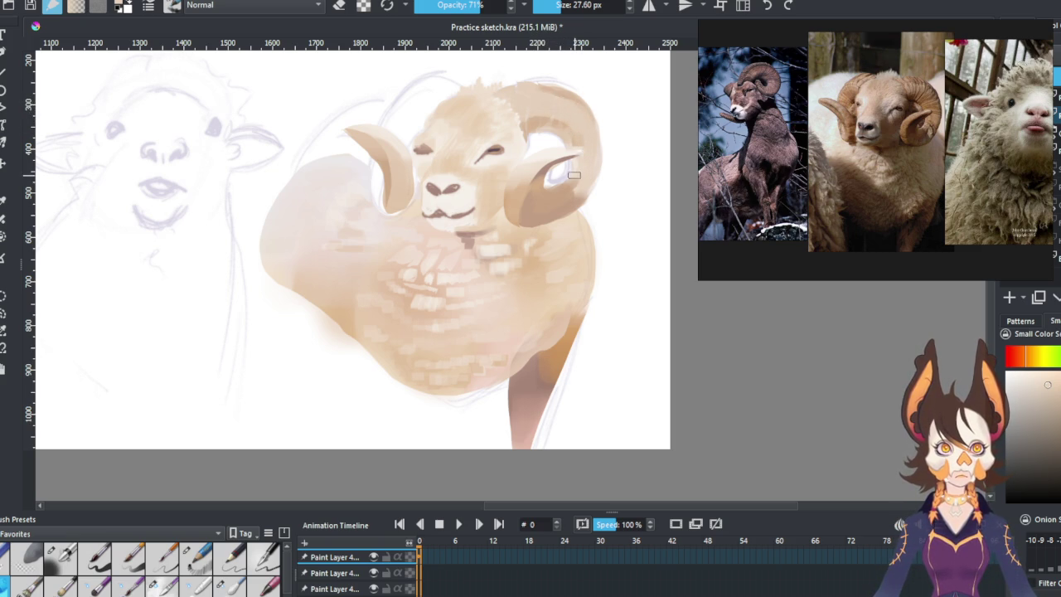
{"action": "left_click", "coordinate": [578, 189], "text": "ctrl"}
{"action": "mouse_move", "coordinate": [580, 199]}
{"action": "left_mouse_down"}
{"action": "mouse_move", "coordinate": [601, 139]}
{"action": "mouse_move", "coordinate": [581, 122]}
{"action": "left_mouse_up"}
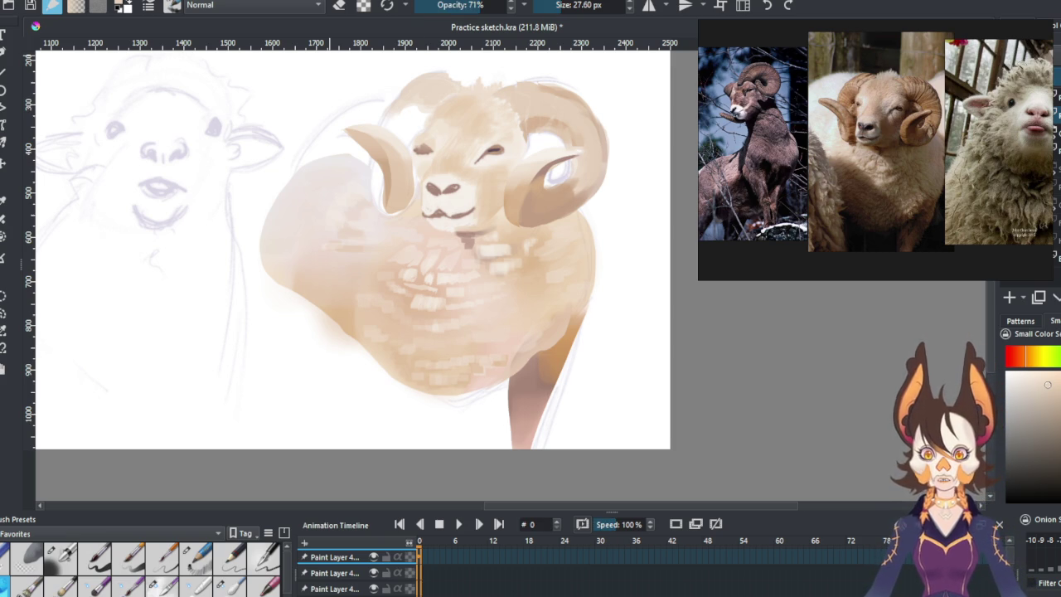
{"action": "left_click", "coordinate": [455, 86]}
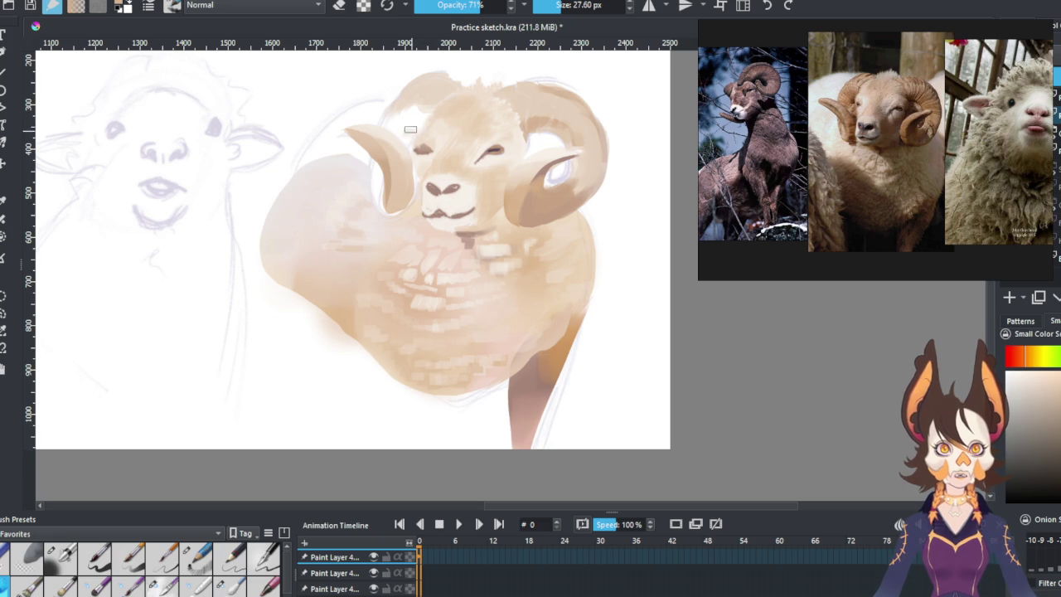
Shade the head top, forehead, left horn edge and right horn's top edges.
{"action": "left_click_drag", "start_coordinate": [409, 132], "coordinate": [392, 128]}
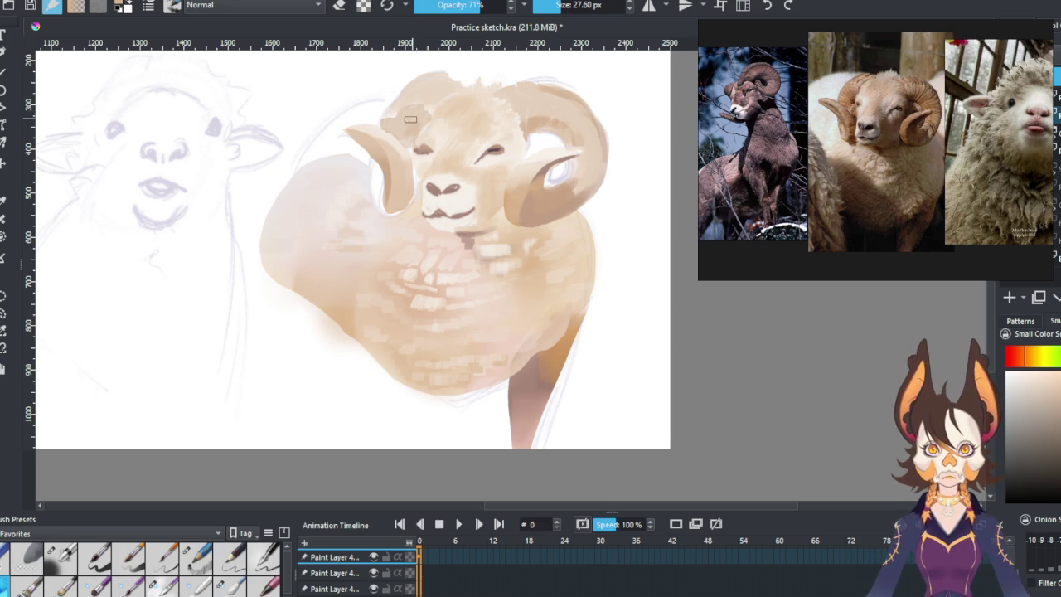
{"action": "left_click_drag", "start_coordinate": [412, 118], "coordinate": [427, 109]}
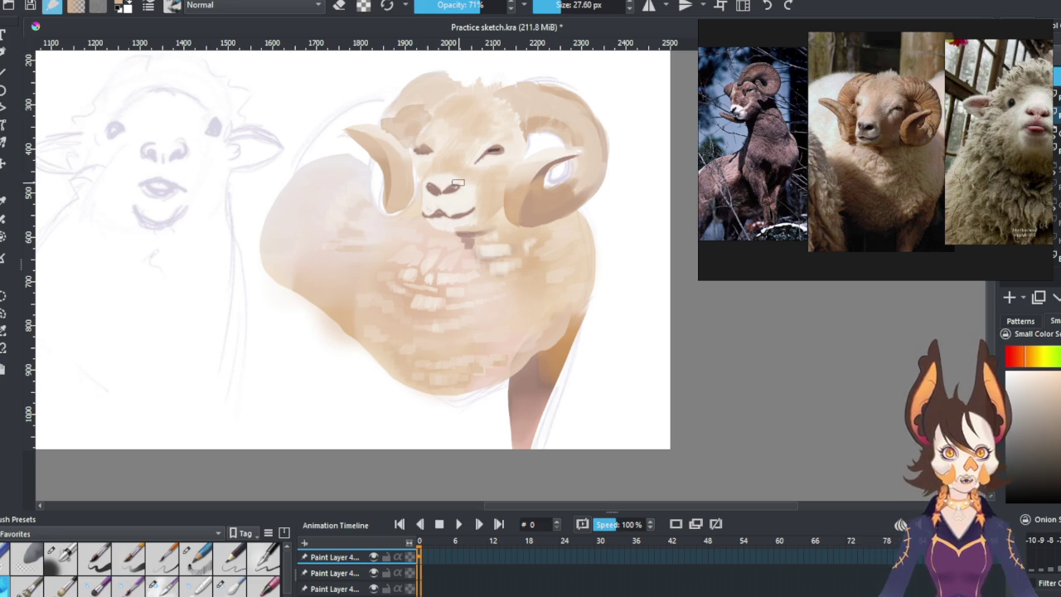
{"action": "left_click_drag", "start_coordinate": [372, 161], "coordinate": [399, 205]}
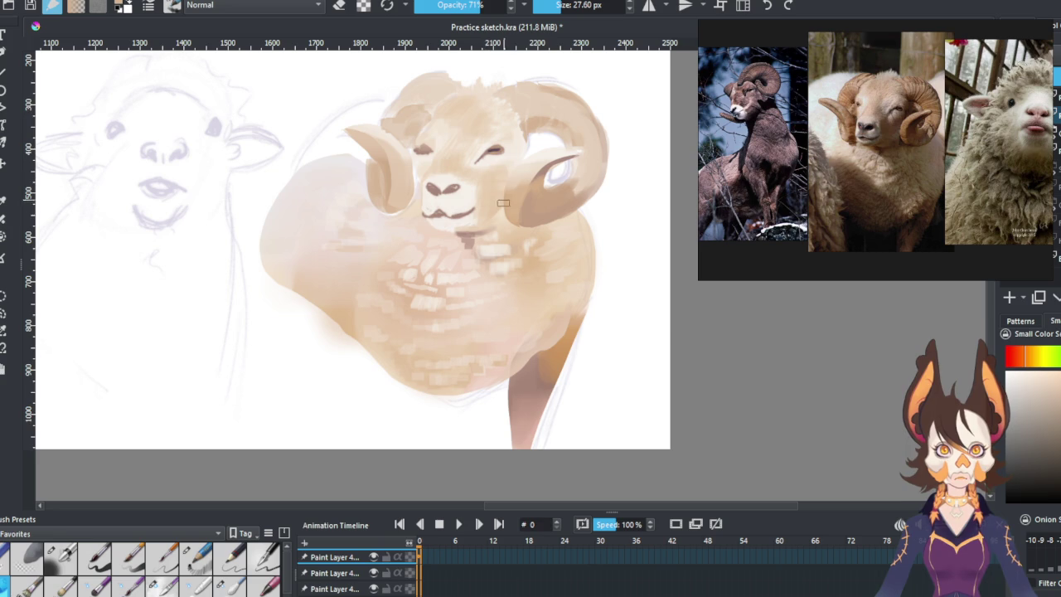
{"action": "mouse_move", "coordinate": [524, 153]}
{"action": "left_mouse_down"}
{"action": "mouse_move", "coordinate": [562, 146]}
{"action": "mouse_move", "coordinate": [562, 310]}
{"action": "left_mouse_up"}
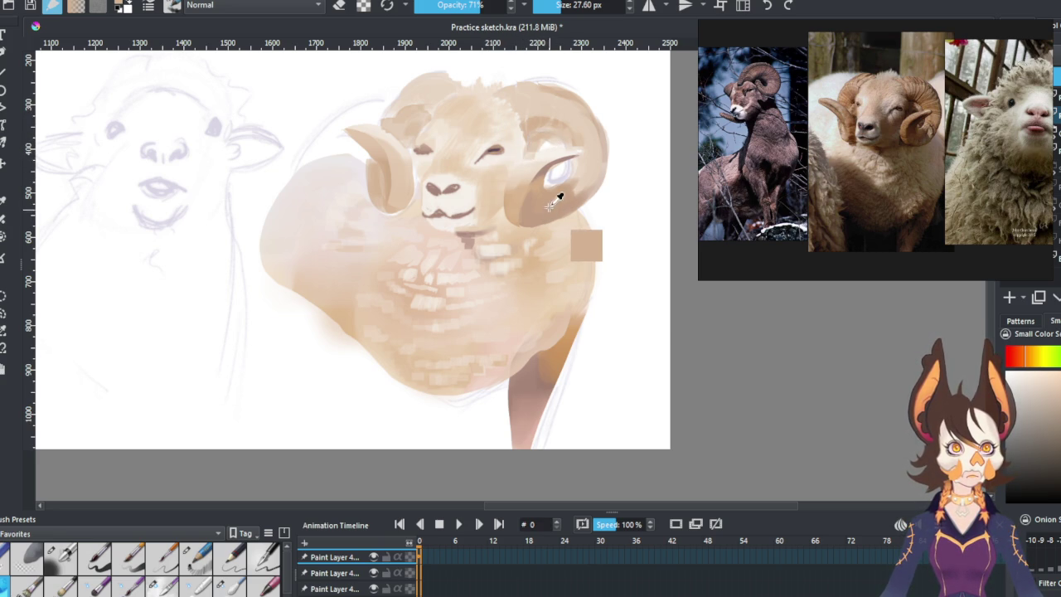
{"action": "mouse_move", "coordinate": [522, 154]}
{"action": "left_mouse_down"}
{"action": "mouse_move", "coordinate": [562, 146]}
{"action": "mouse_move", "coordinate": [549, 174]}
{"action": "left_mouse_up"}
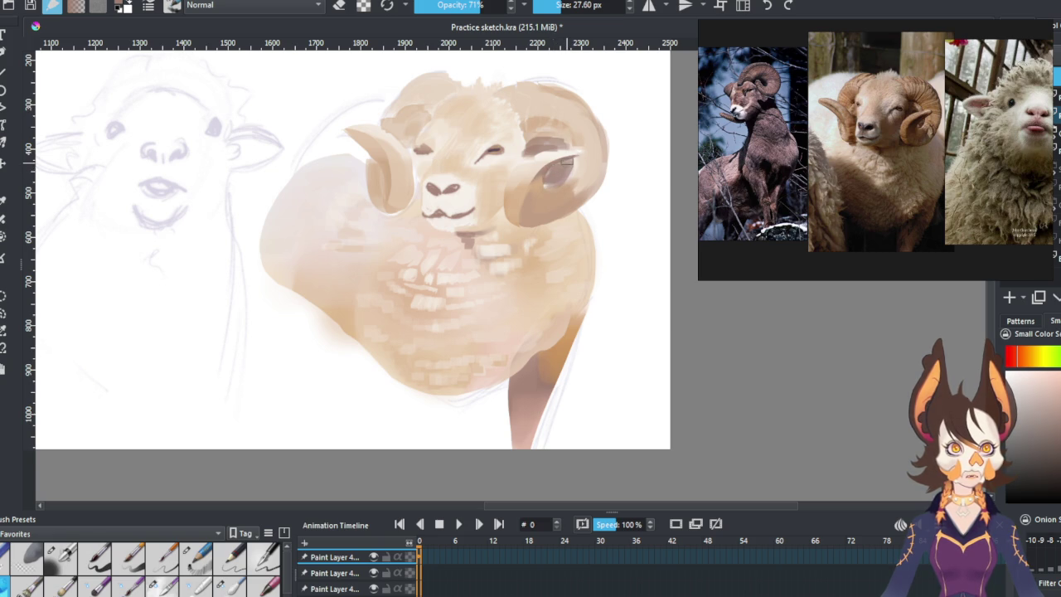
Sample horn tones and fill the upper-left body edge with soft pale beige wool.
{"action": "left_click", "coordinate": [568, 107], "text": "ctrl"}
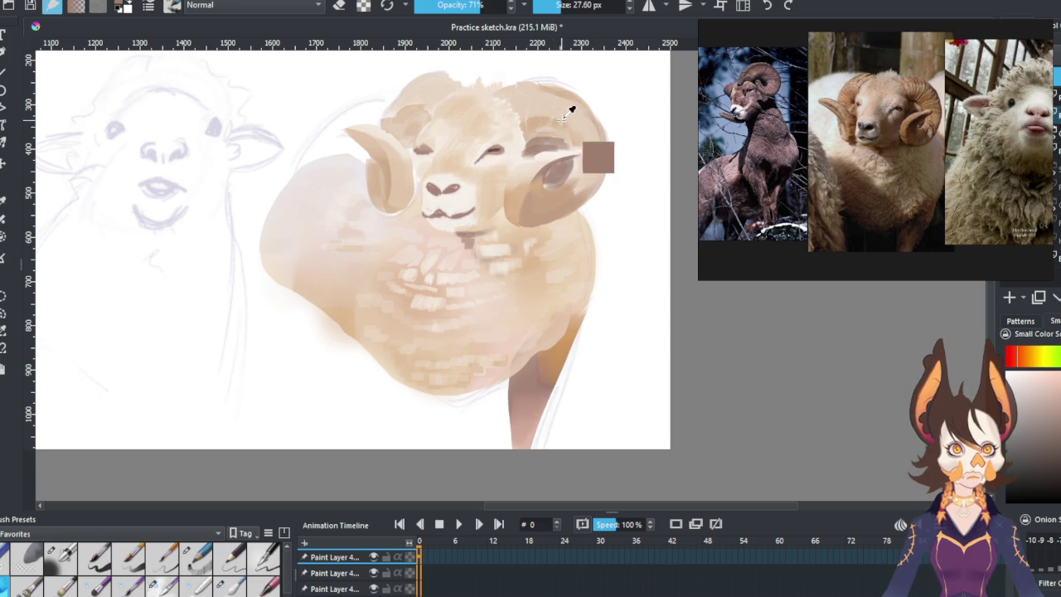
{"action": "left_click", "coordinate": [585, 191], "text": "ctrl"}
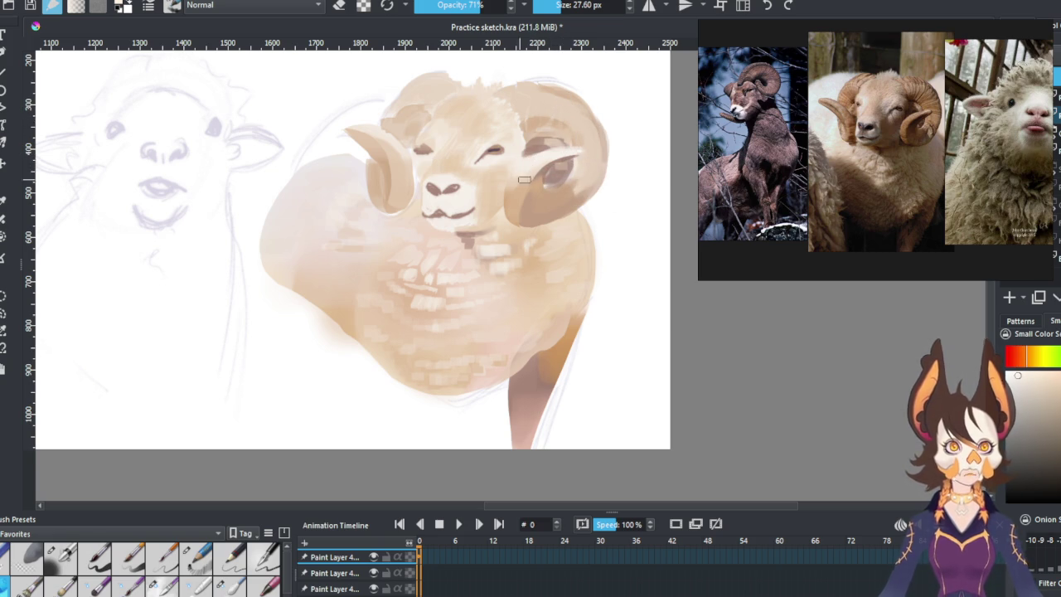
{"action": "left_click", "coordinate": [359, 160], "text": "ctrl"}
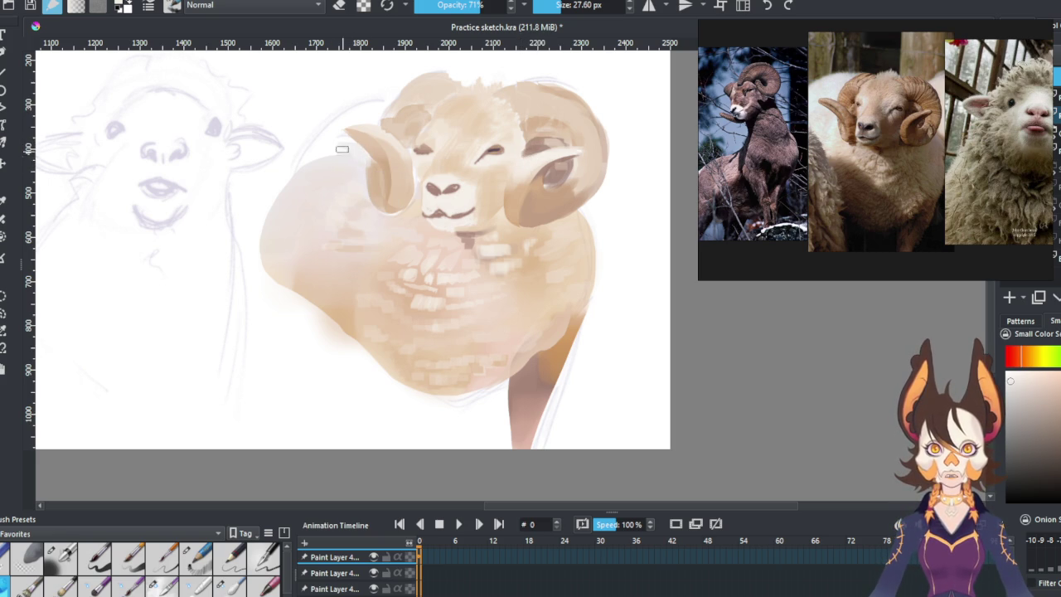
{"action": "left_click", "coordinate": [327, 165], "text": "ctrl"}
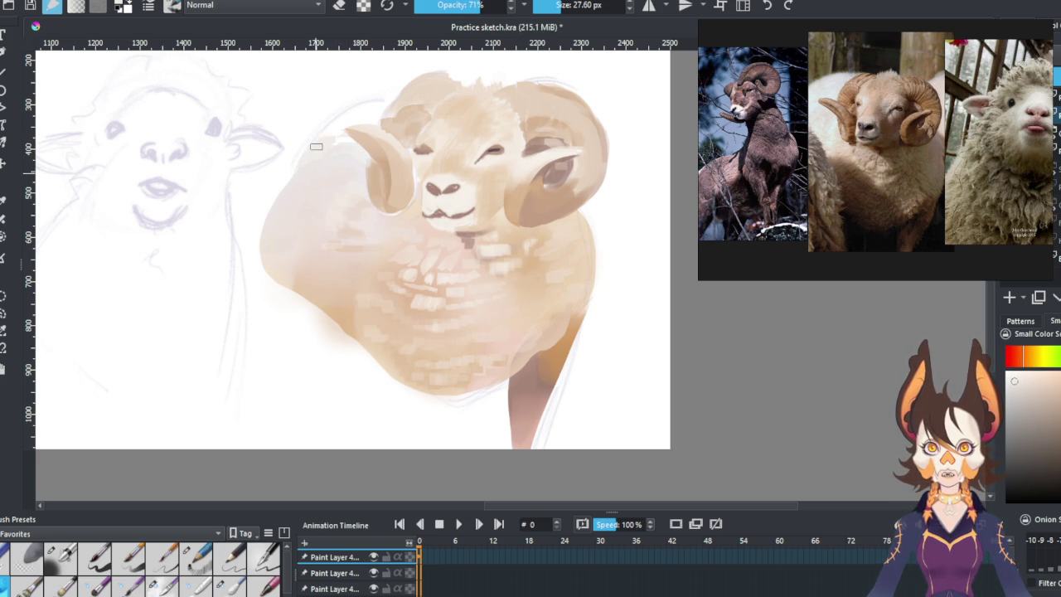
{"action": "left_click_drag", "start_coordinate": [277, 220], "coordinate": [339, 123]}
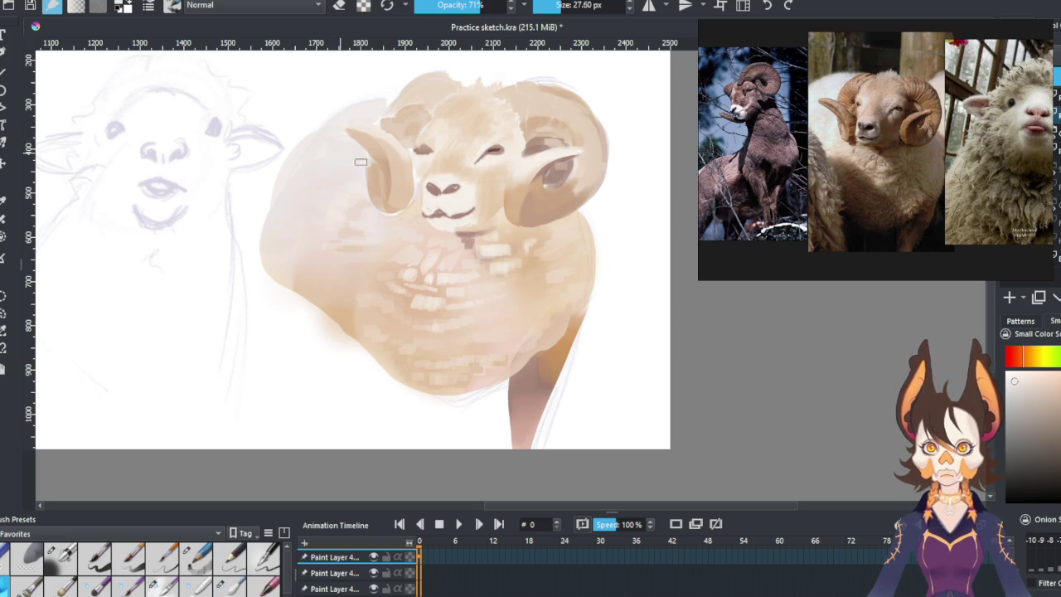
{"action": "left_click_drag", "start_coordinate": [284, 158], "coordinate": [268, 217]}
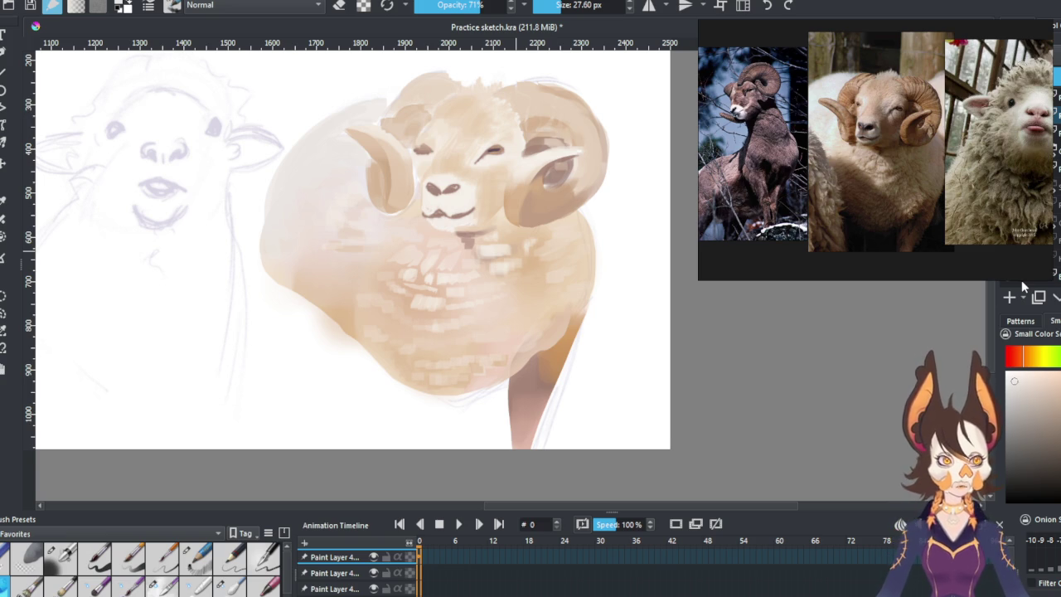
{"action": "left_click", "coordinate": [207, 554]}
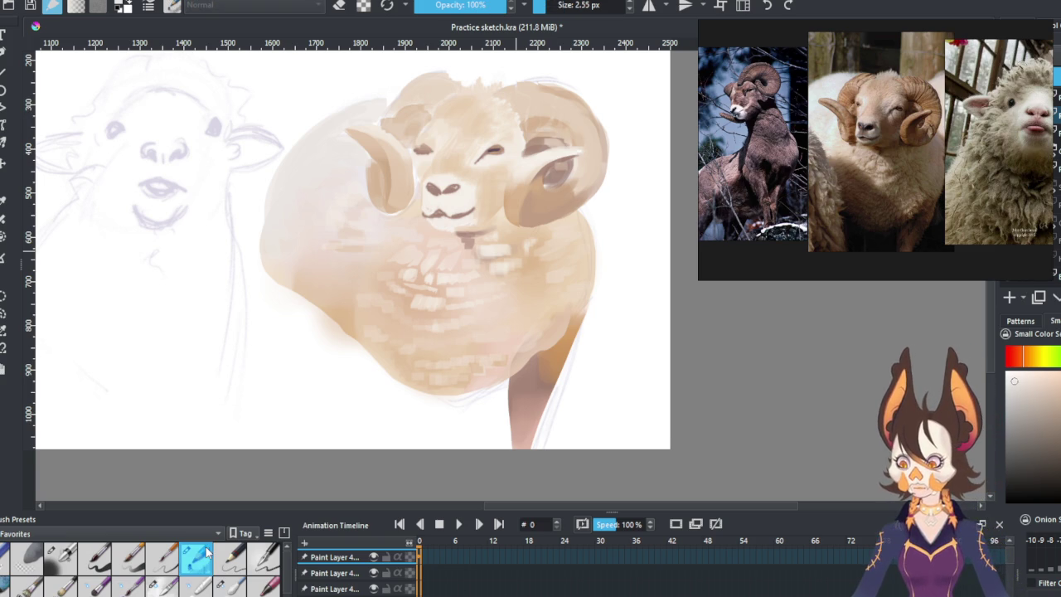
Sample horn tones and paint darker brown shading along the right horn's lower edge.
{"action": "scroll", "coordinate": [500, 127], "scroll_direction": "up", "scroll_amount": 1}
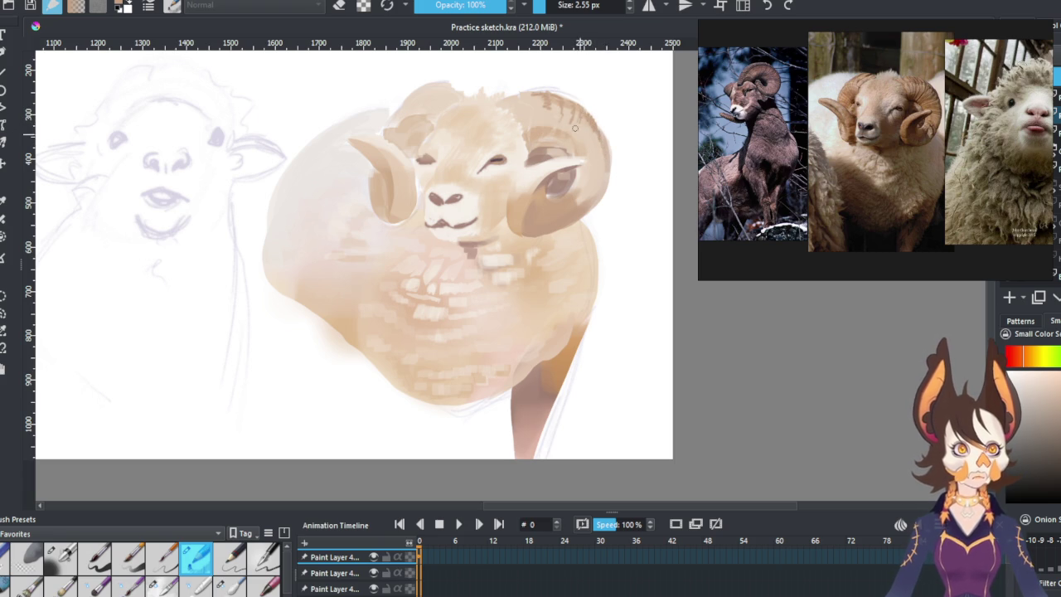
{"action": "left_click_drag", "start_coordinate": [550, 142], "coordinate": [535, 130]}
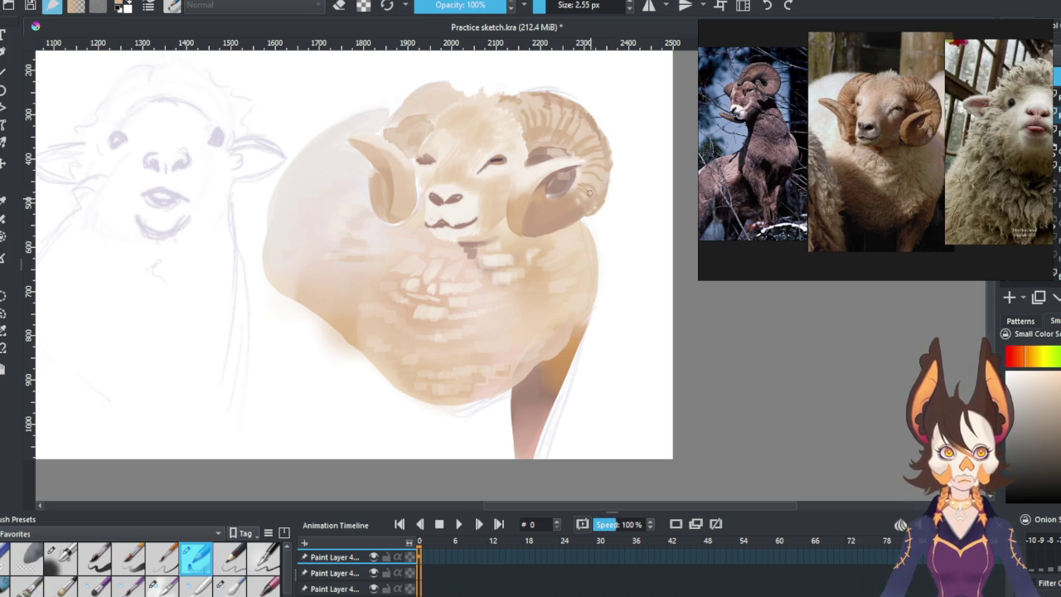
{"action": "left_click_drag", "start_coordinate": [540, 220], "coordinate": [558, 180]}
{"action": "left_click_drag", "start_coordinate": [523, 235], "coordinate": [570, 222]}
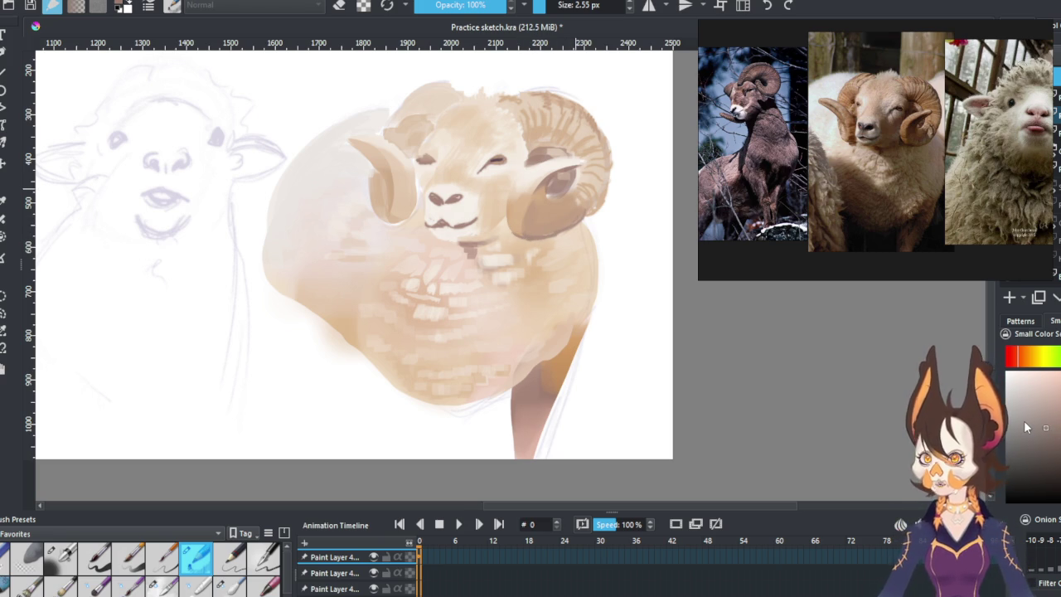
{"action": "key", "text": "ctrl"}
{"action": "left_click", "coordinate": [534, 236], "text": "ctrl"}
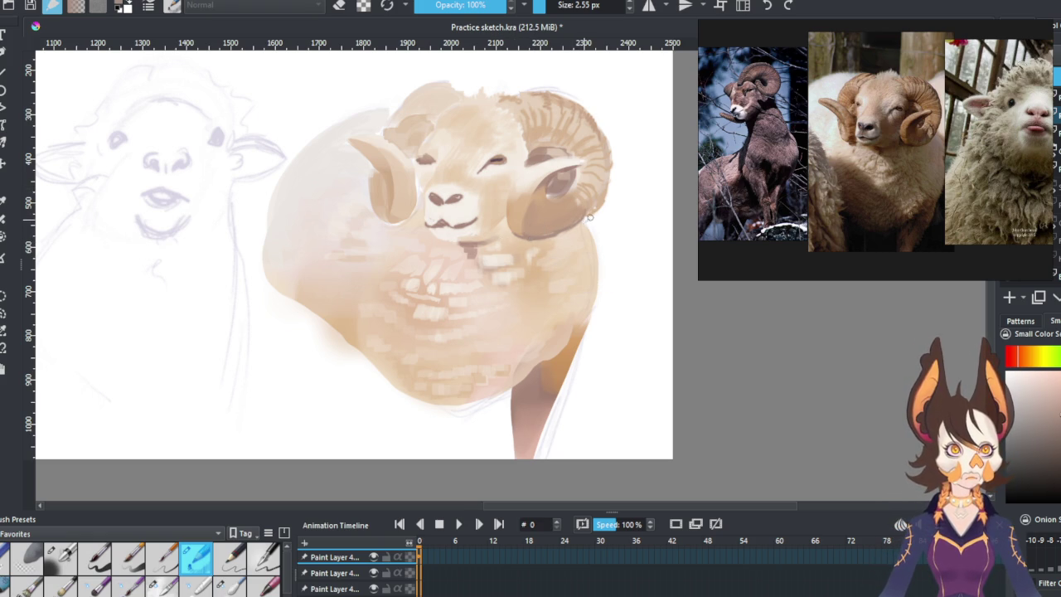
{"action": "left_click", "coordinate": [539, 193], "text": "ctrl"}
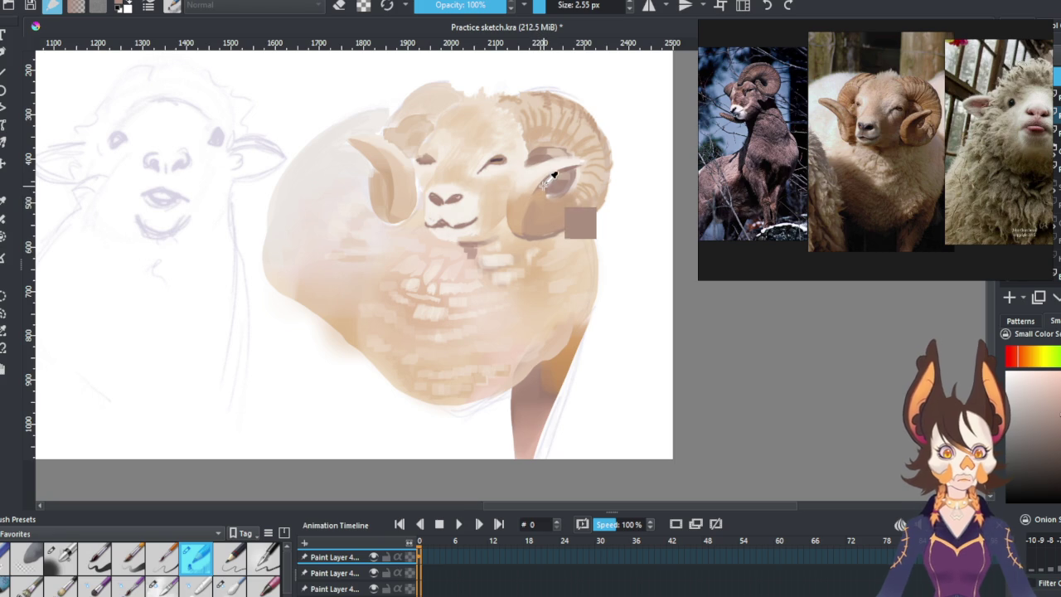
{"action": "left_click", "coordinate": [522, 222], "text": "ctrl"}
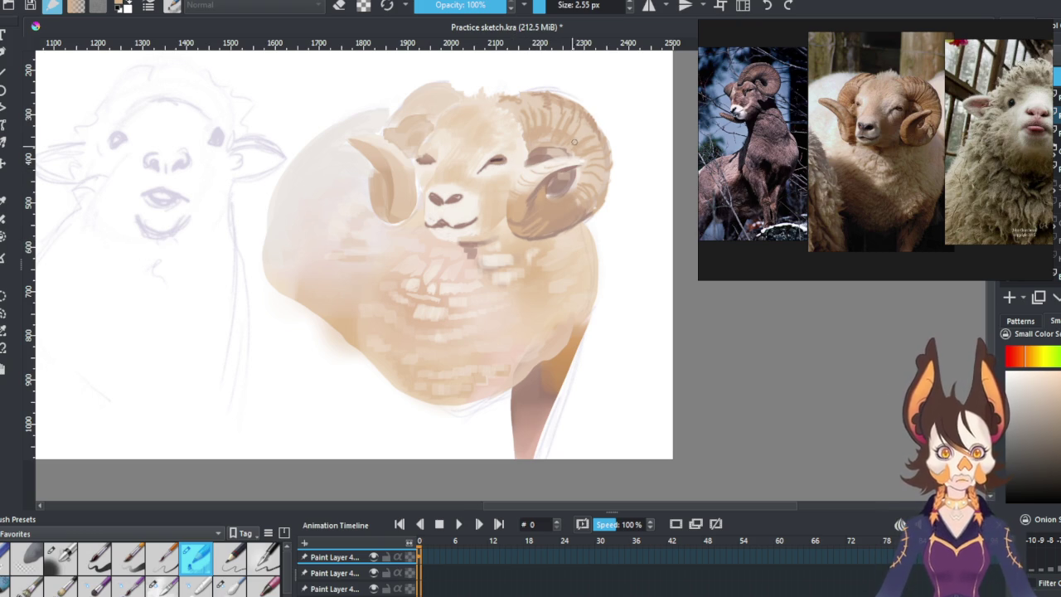
Sample three tones from the right horn for the left horn's ridges, undoing a stray beige forehead patch.
{"action": "left_click", "coordinate": [593, 201], "text": "ctrl"}
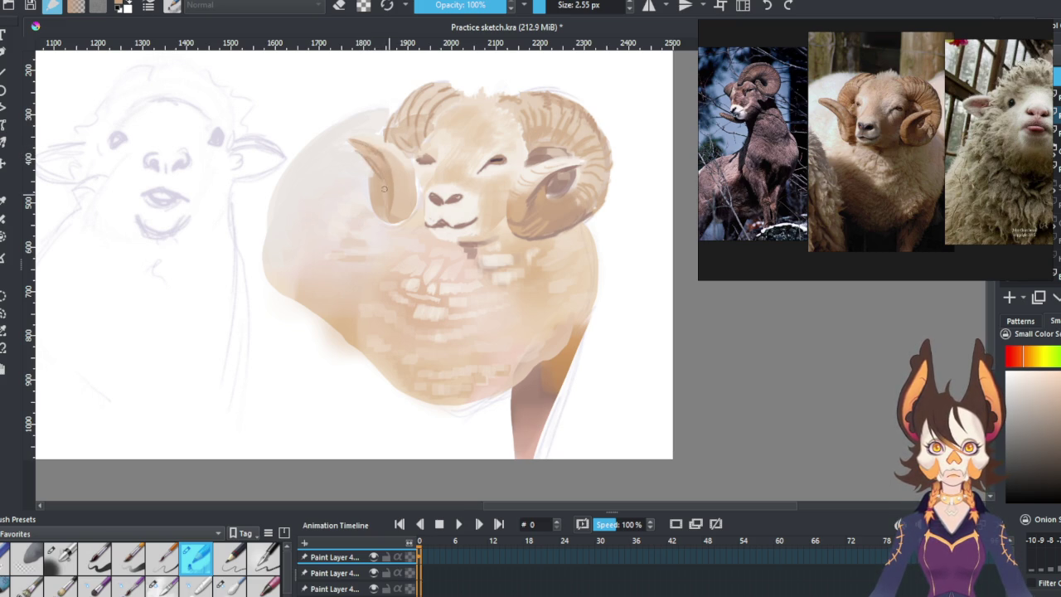
{"action": "left_click", "coordinate": [563, 181], "text": "ctrl"}
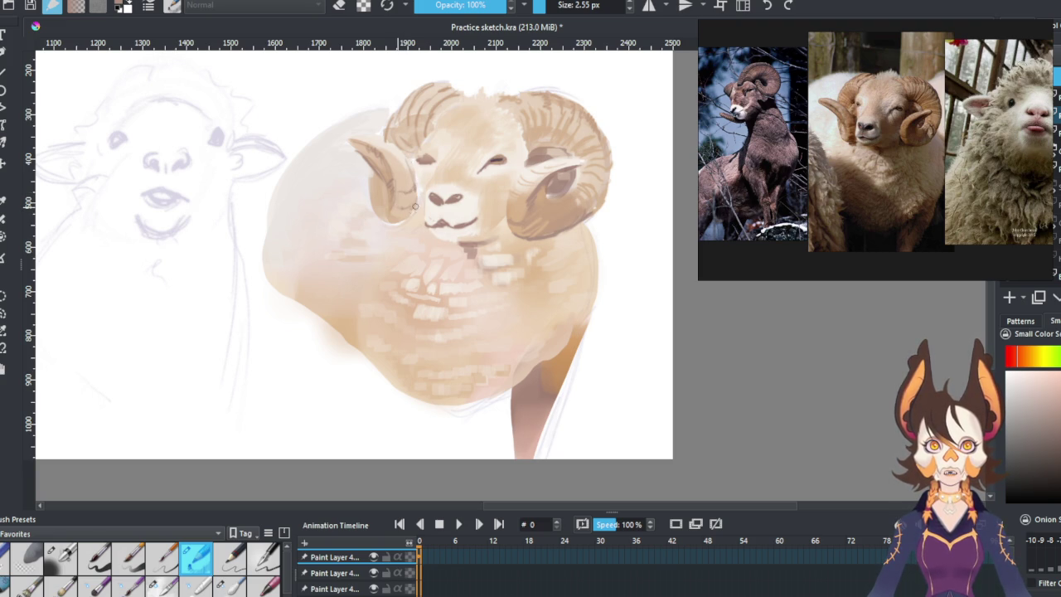
{"action": "left_click", "coordinate": [541, 209], "text": "ctrl"}
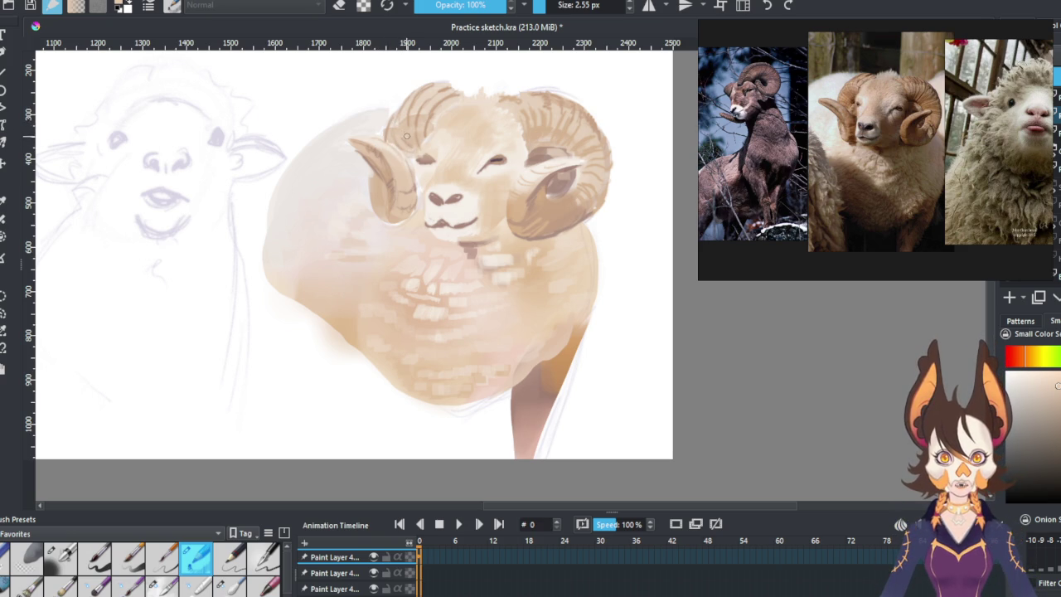
{"action": "left_click_drag", "start_coordinate": [440, 131], "coordinate": [498, 162]}
{"action": "key", "text": "ctrl+z"}
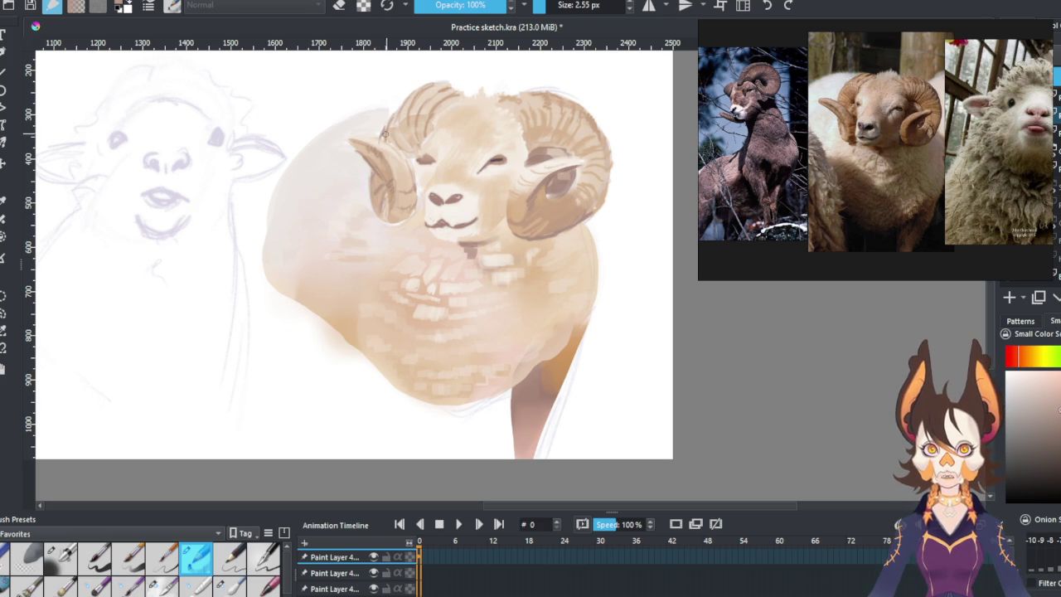
{"action": "left_click", "coordinate": [421, 185], "text": "ctrl"}
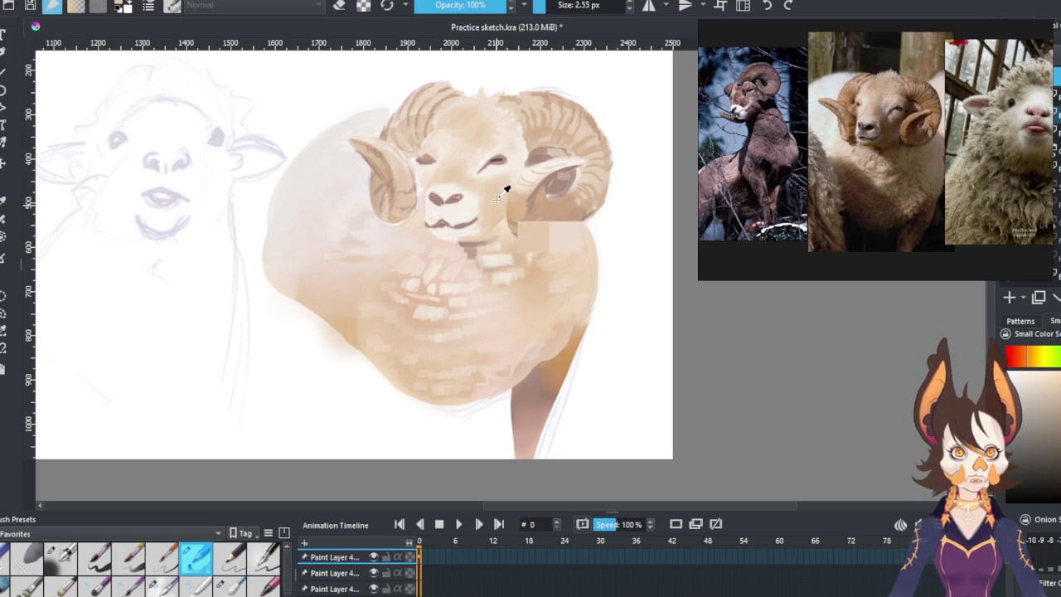
{"action": "left_click", "coordinate": [568, 258]}
{"action": "key", "text": "ctrl+z"}
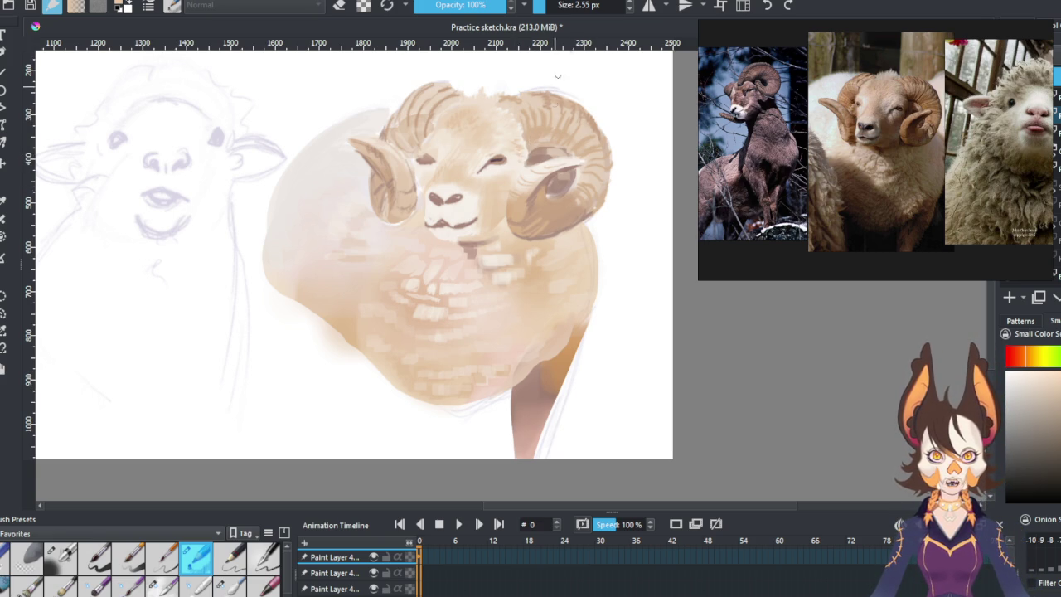
{"action": "scroll", "coordinate": [247, 349], "scroll_direction": "down", "scroll_amount": 5}
{"action": "scroll", "coordinate": [247, 349], "scroll_direction": "up", "scroll_amount": 4}
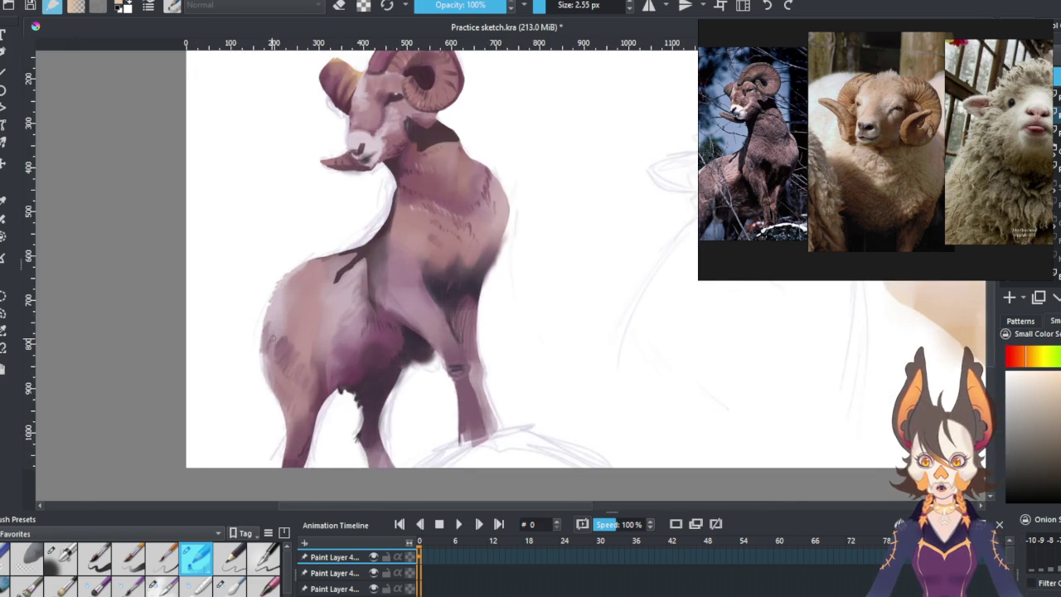
{"action": "scroll", "coordinate": [331, 249], "scroll_direction": "down", "scroll_amount": 1}
{"action": "scroll", "coordinate": [419, 172], "scroll_direction": "up", "scroll_amount": 2}
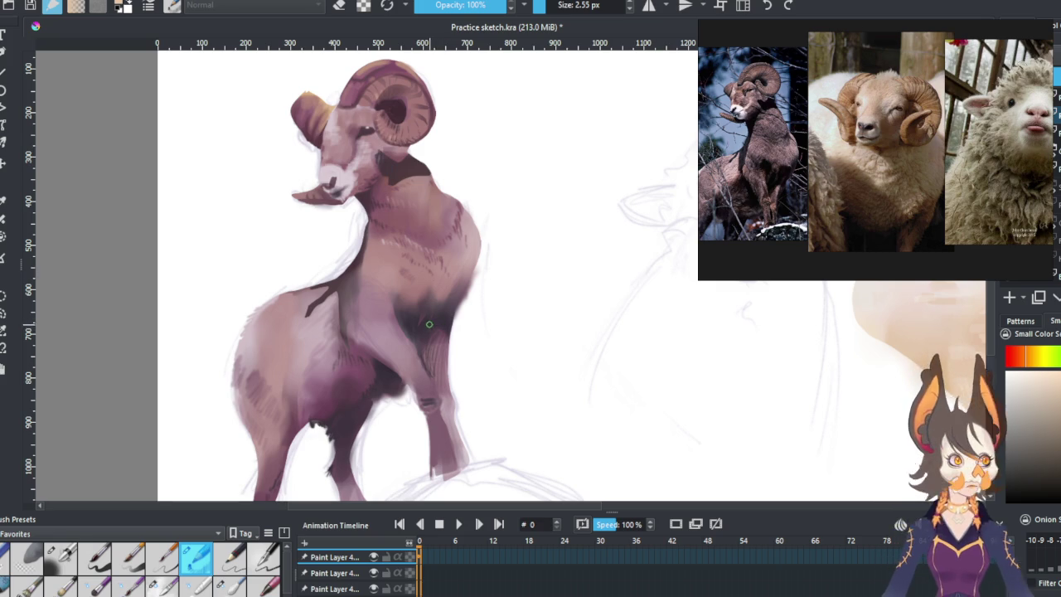
{"action": "scroll", "coordinate": [443, 328], "scroll_direction": "down", "scroll_amount": 3}
{"action": "scroll", "coordinate": [443, 329], "scroll_direction": "down", "scroll_amount": 1}
{"action": "scroll", "coordinate": [620, 284], "scroll_direction": "up", "scroll_amount": 3}
{"action": "scroll", "coordinate": [562, 345], "scroll_direction": "up", "scroll_amount": 1}
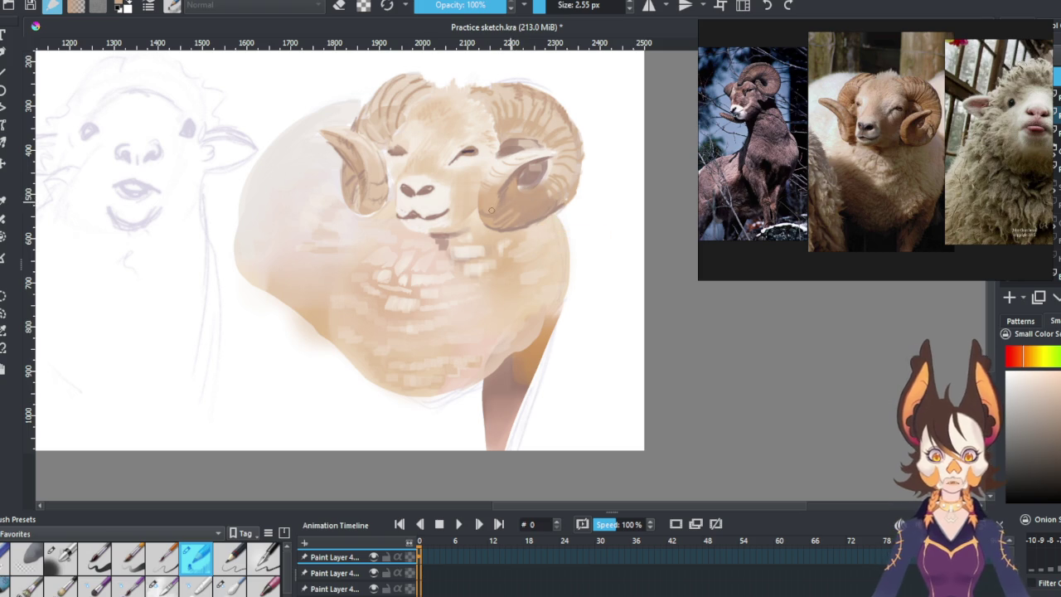
Add a small dark mark on the ram's chest and sample pale wool tones.
{"action": "mouse_move", "coordinate": [410, 276]}
{"action": "left_mouse_down"}
{"action": "mouse_move", "coordinate": [411, 287]}
{"action": "mouse_move", "coordinate": [479, 278]}
{"action": "left_mouse_up"}
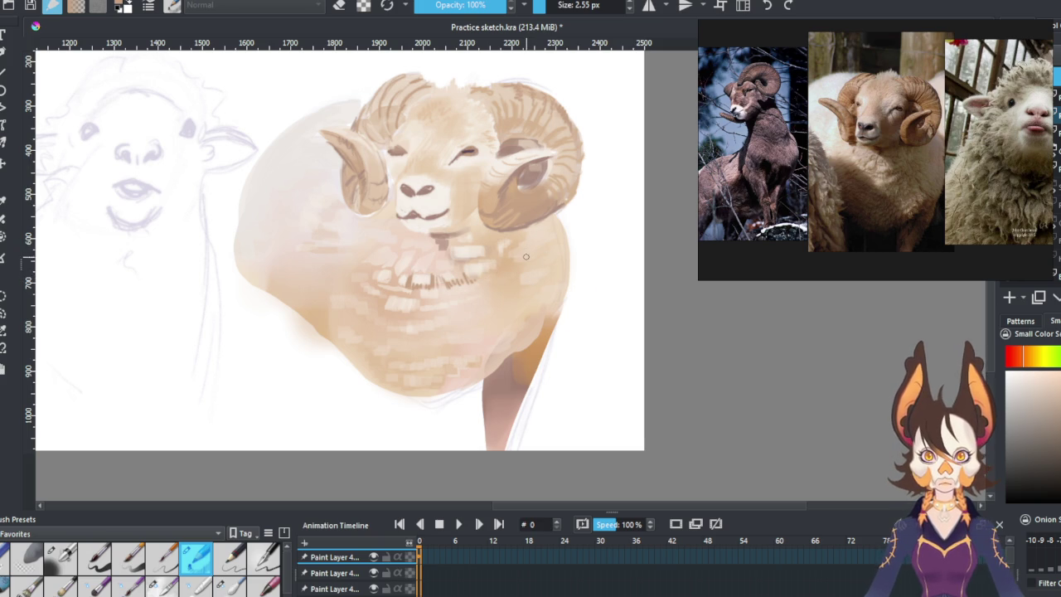
{"action": "left_click", "coordinate": [529, 301], "text": "ctrl"}
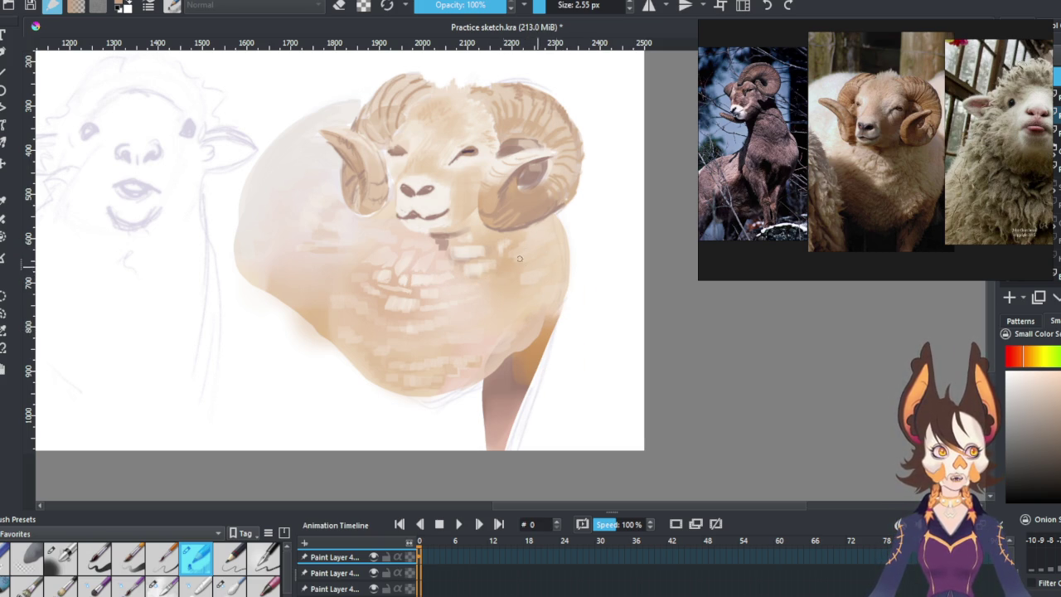
{"action": "left_click", "coordinate": [432, 233], "text": "ctrl"}
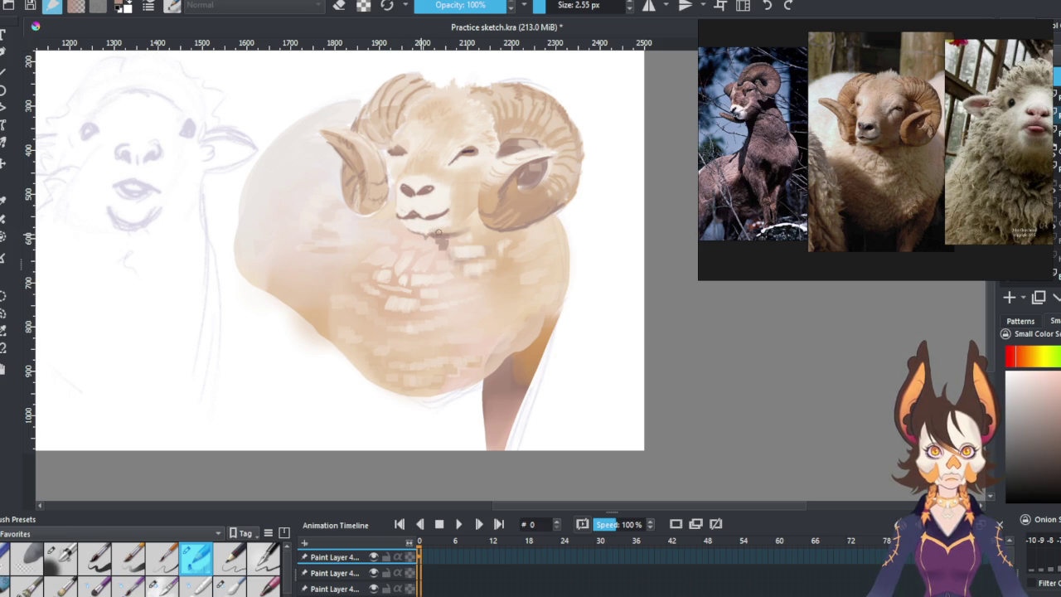
{"action": "left_click", "coordinate": [433, 237], "text": "ctrl"}
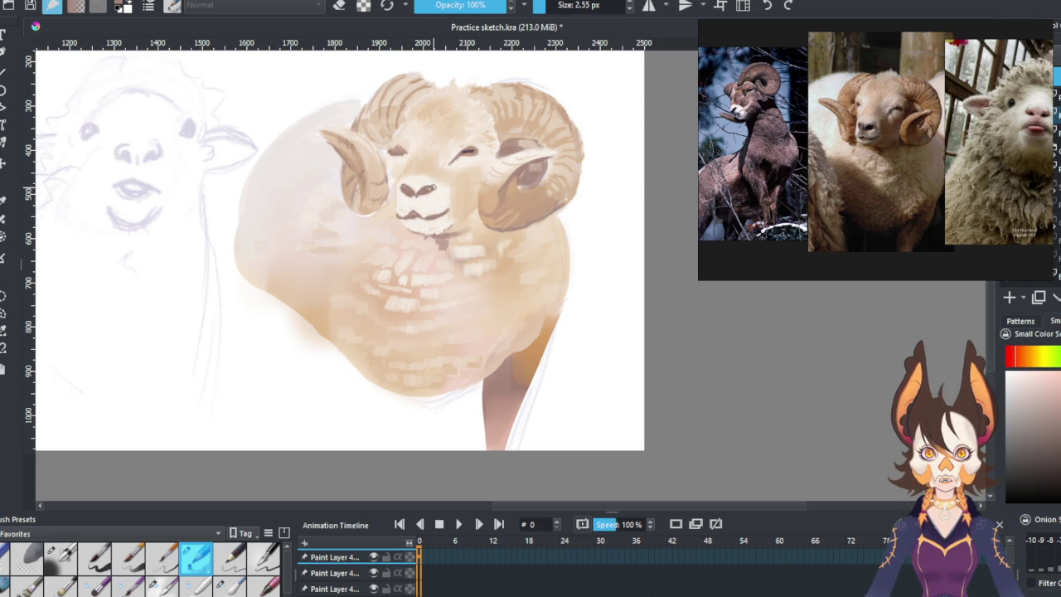
Sample chin, nose and eye tones and paint a dark iris into the ram's eye.
{"action": "left_click", "coordinate": [452, 209], "text": "ctrl"}
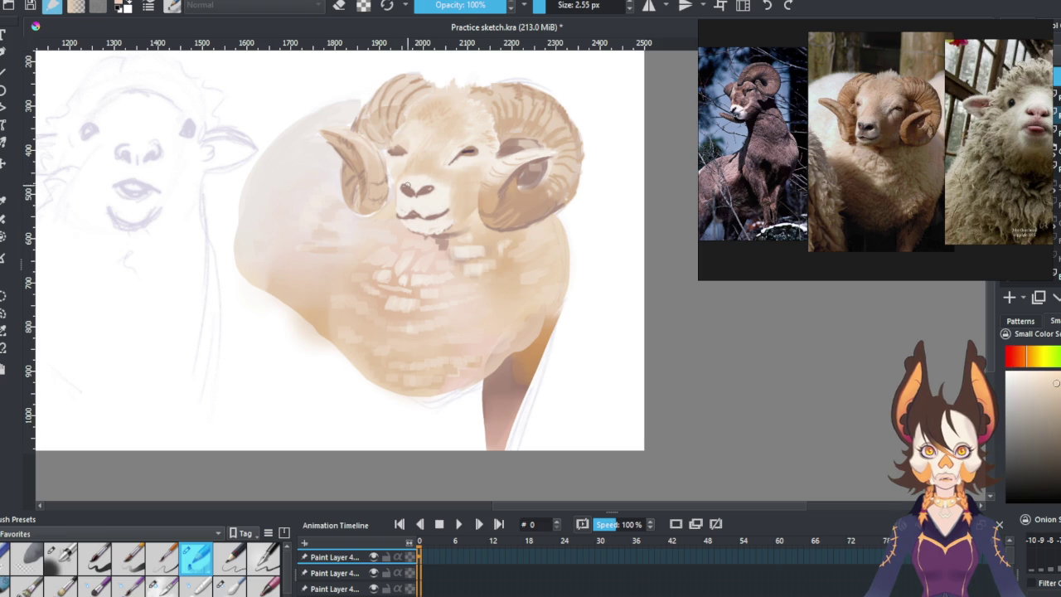
{"action": "left_click", "coordinate": [406, 192], "text": "ctrl"}
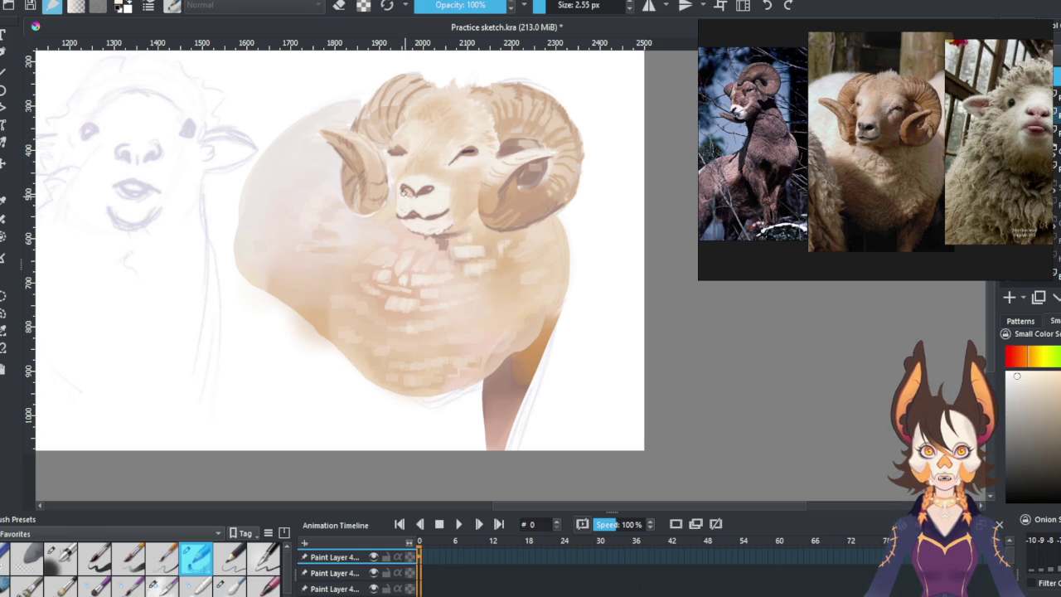
{"action": "left_click", "coordinate": [406, 188], "text": "ctrl"}
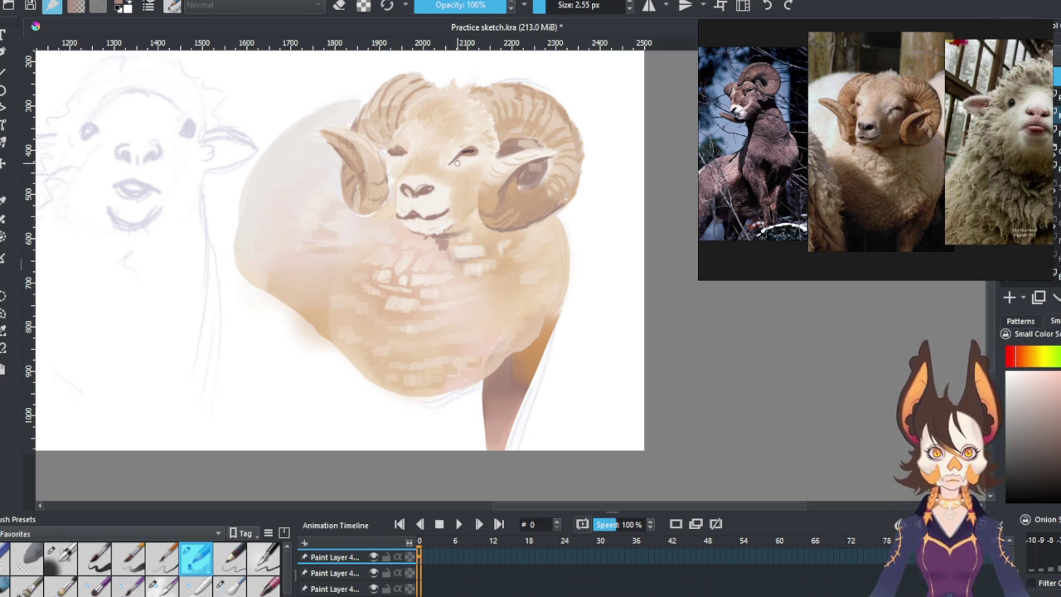
{"action": "left_click", "coordinate": [474, 147], "text": "ctrl"}
{"action": "left_click_drag", "start_coordinate": [457, 156], "coordinate": [462, 155]}
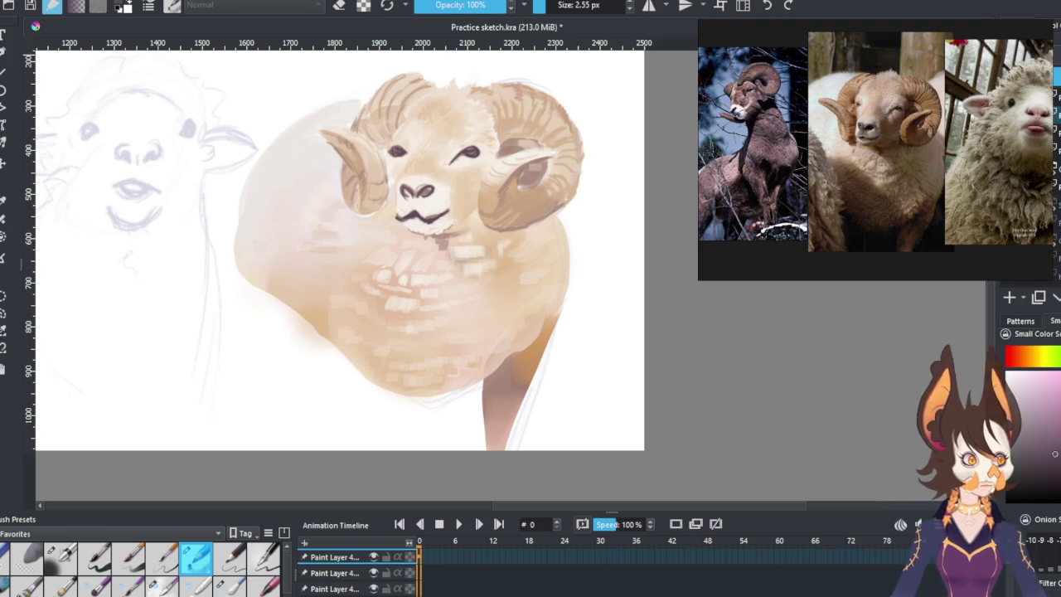
{"action": "left_click", "coordinate": [267, 587]}
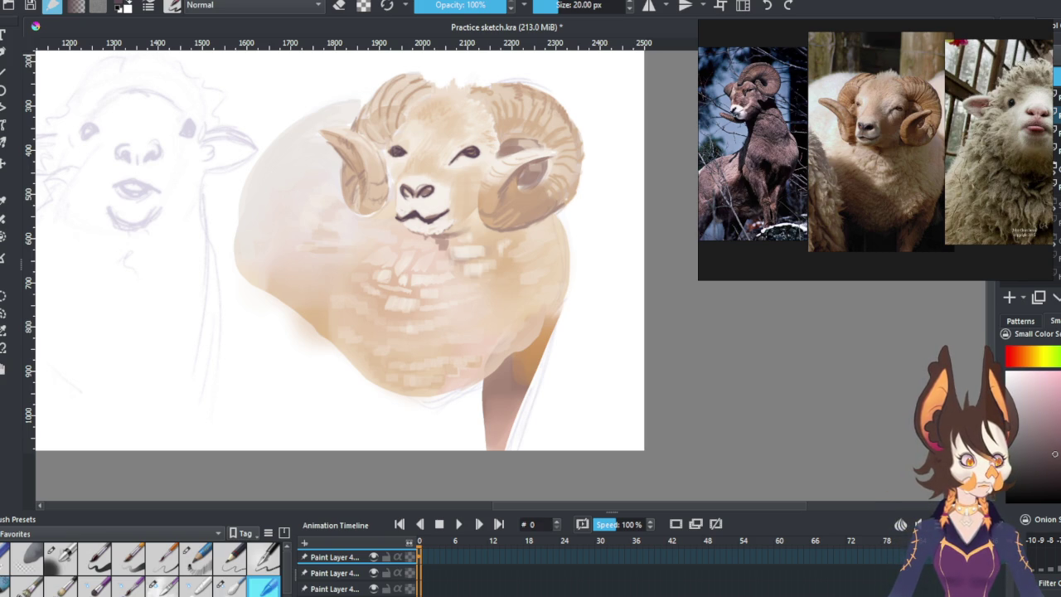
With a large soft 43% airbrush, blush the muzzle pink and shade the chest and belly reddish.
{"action": "left_click", "coordinate": [61, 558]}
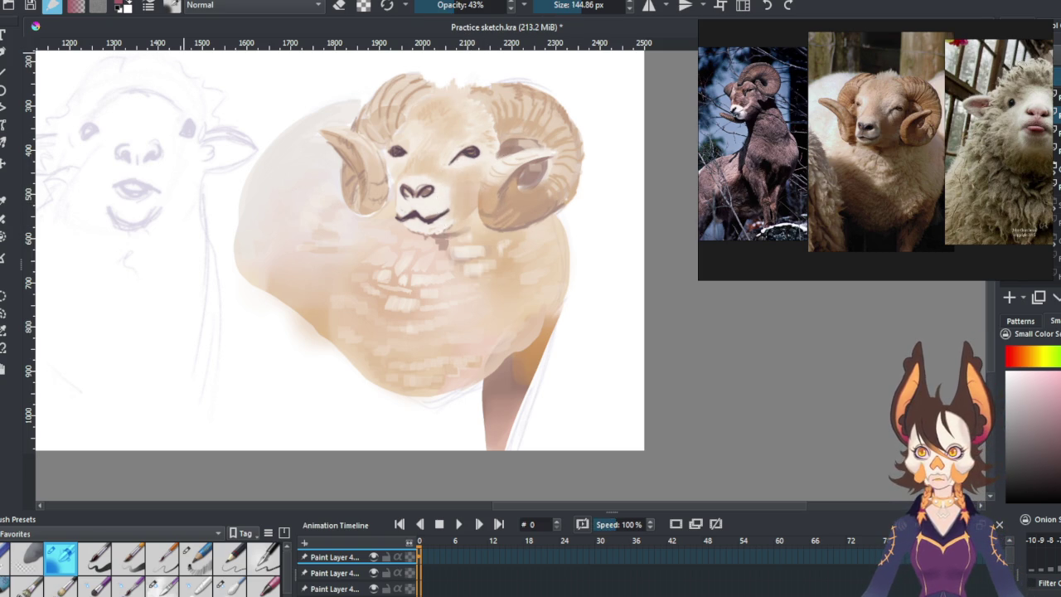
{"action": "mouse_move", "coordinate": [448, 166]}
{"action": "left_mouse_down"}
{"action": "mouse_move", "coordinate": [477, 207]}
{"action": "mouse_move", "coordinate": [464, 179]}
{"action": "mouse_move", "coordinate": [515, 142]}
{"action": "mouse_move", "coordinate": [531, 158]}
{"action": "mouse_move", "coordinate": [506, 220]}
{"action": "mouse_move", "coordinate": [535, 208]}
{"action": "mouse_move", "coordinate": [522, 195]}
{"action": "mouse_move", "coordinate": [534, 214]}
{"action": "mouse_move", "coordinate": [332, 332]}
{"action": "left_mouse_up"}
{"action": "mouse_move", "coordinate": [472, 282]}
{"action": "left_mouse_down"}
{"action": "mouse_move", "coordinate": [497, 357]}
{"action": "mouse_move", "coordinate": [527, 348]}
{"action": "mouse_move", "coordinate": [539, 274]}
{"action": "left_mouse_up"}
{"action": "mouse_move", "coordinate": [530, 332]}
{"action": "left_mouse_down"}
{"action": "mouse_move", "coordinate": [552, 232]}
{"action": "mouse_move", "coordinate": [552, 266]}
{"action": "mouse_move", "coordinate": [517, 311]}
{"action": "left_mouse_up"}
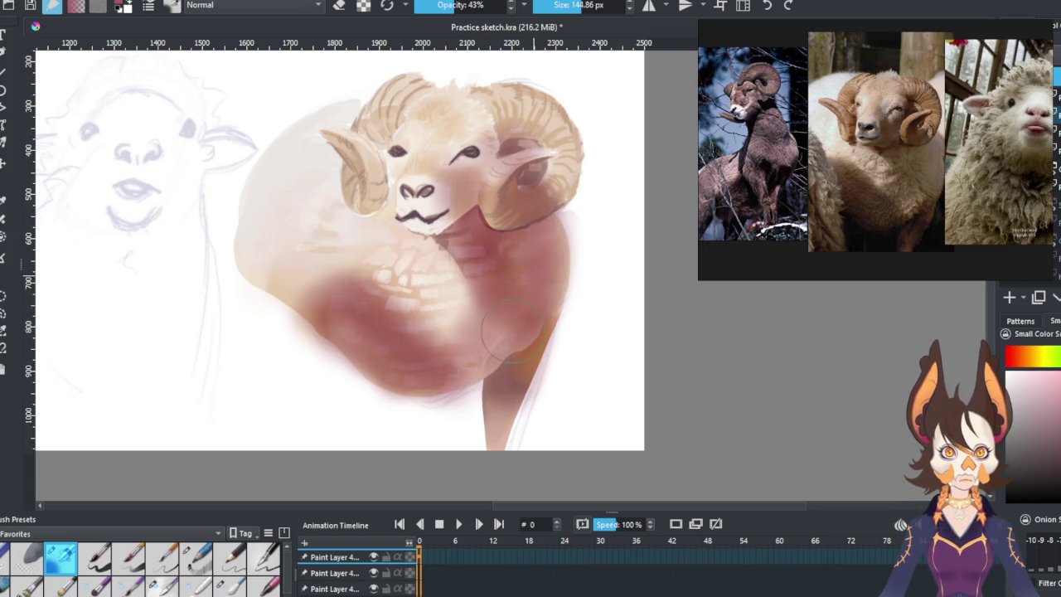
{"action": "mouse_move", "coordinate": [464, 245]}
{"action": "left_mouse_down"}
{"action": "mouse_move", "coordinate": [440, 249]}
{"action": "mouse_move", "coordinate": [465, 257]}
{"action": "left_mouse_up"}
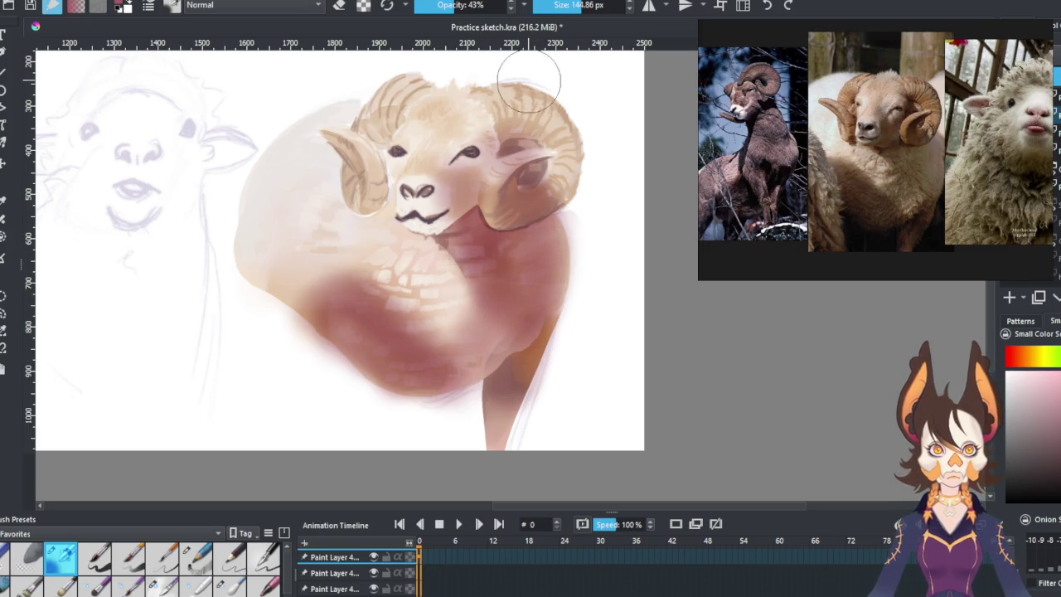
Shrink the brush to about 65 px, lighten the face, shade beside the right eye, then undo.
{"action": "left_click", "coordinate": [571, 5]}
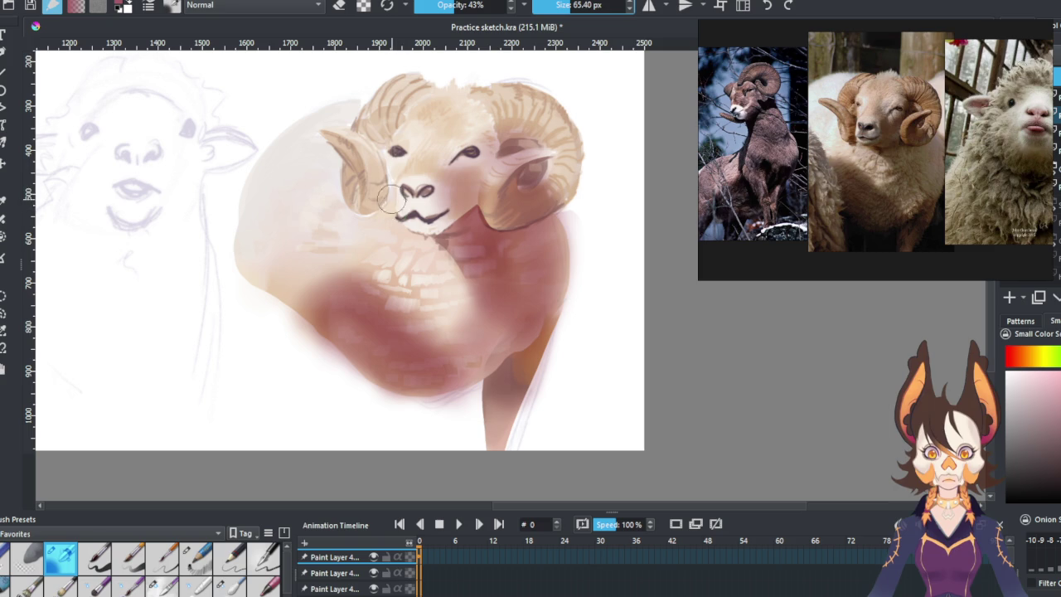
{"action": "left_click_drag", "start_coordinate": [379, 207], "coordinate": [389, 170]}
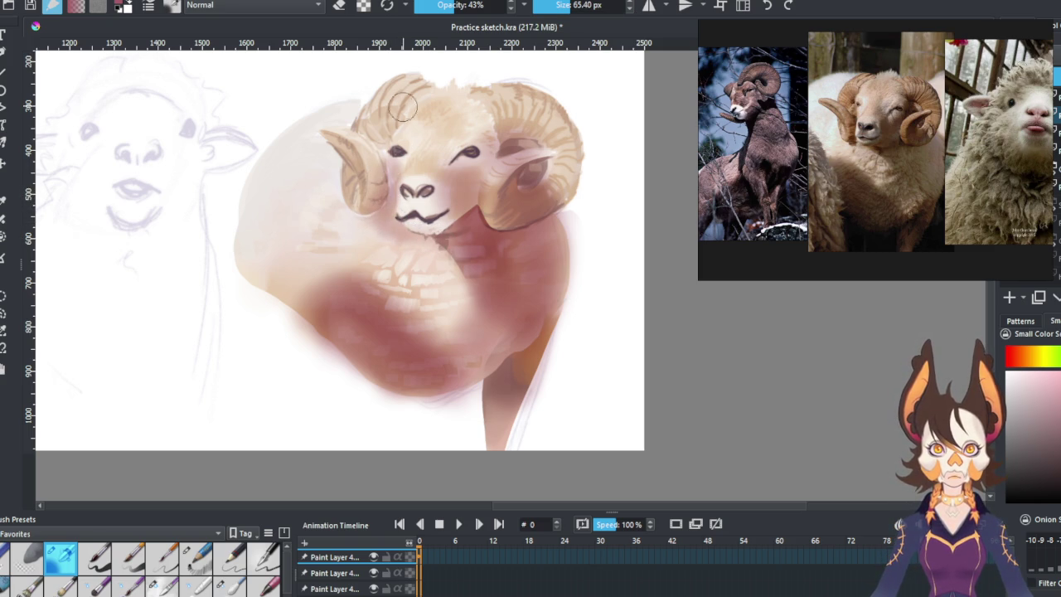
{"action": "left_click", "coordinate": [342, 6]}
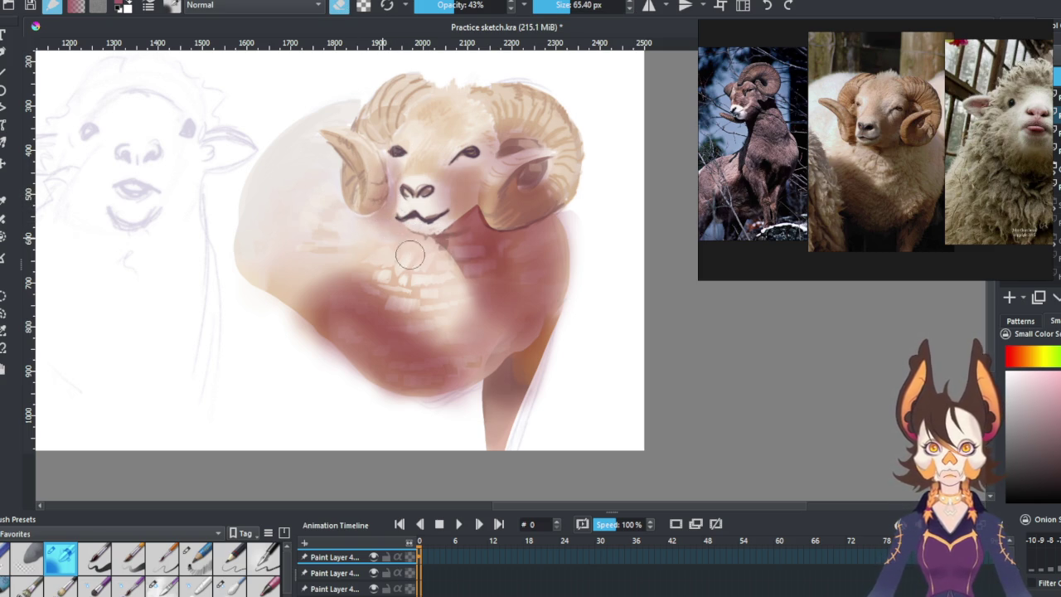
{"action": "left_click", "coordinate": [339, 7]}
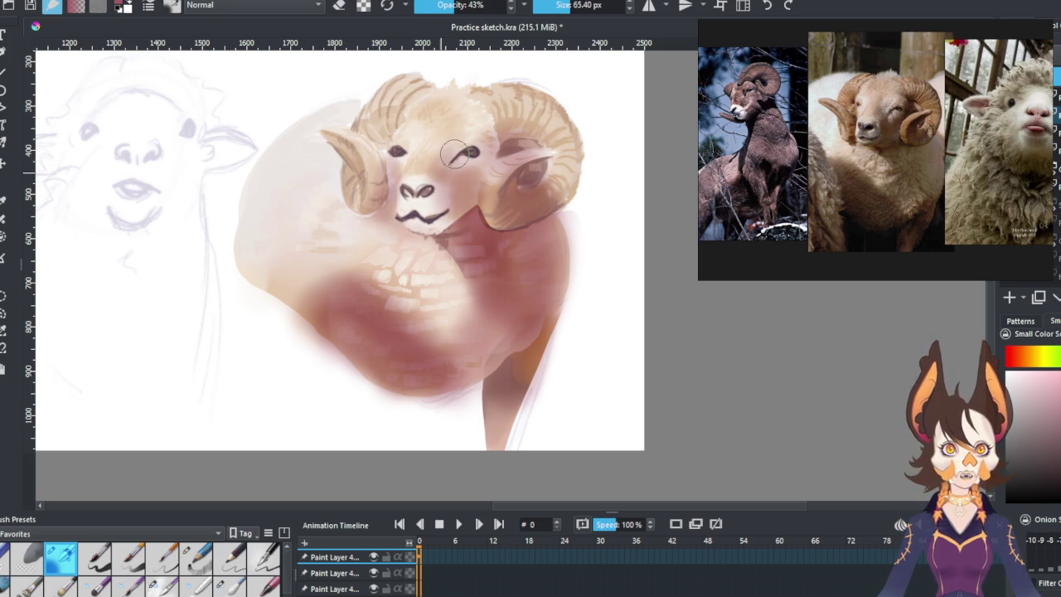
{"action": "mouse_move", "coordinate": [481, 130]}
{"action": "left_mouse_down"}
{"action": "mouse_move", "coordinate": [514, 123]}
{"action": "mouse_move", "coordinate": [540, 145]}
{"action": "mouse_move", "coordinate": [549, 120]}
{"action": "mouse_move", "coordinate": [549, 150]}
{"action": "left_mouse_up"}
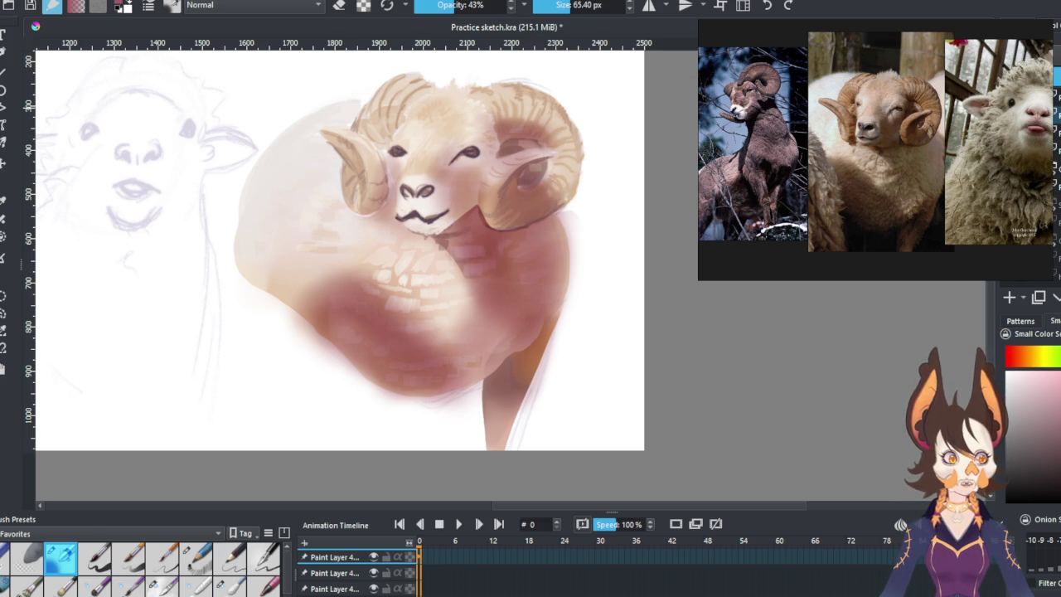
{"action": "key", "text": "ctrl+z"}
Undo the remaining reddish shading strokes and add Paint Layer 5 on top.
{"action": "key", "text": "ctrl+z"}
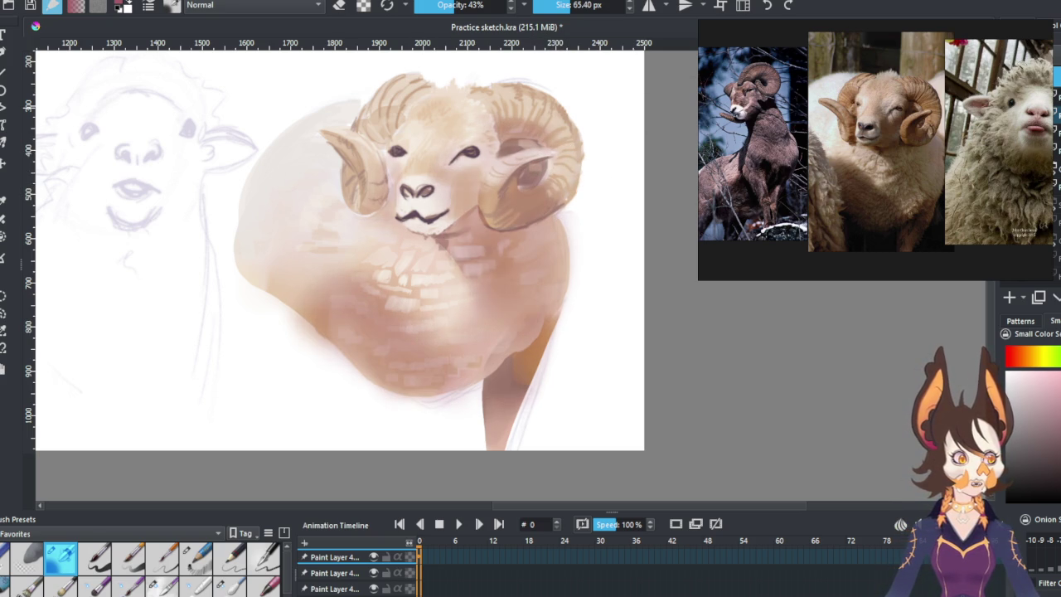
{"action": "key", "text": "ctrl+z"}
{"action": "key", "text": "ctrl+shift+z"}
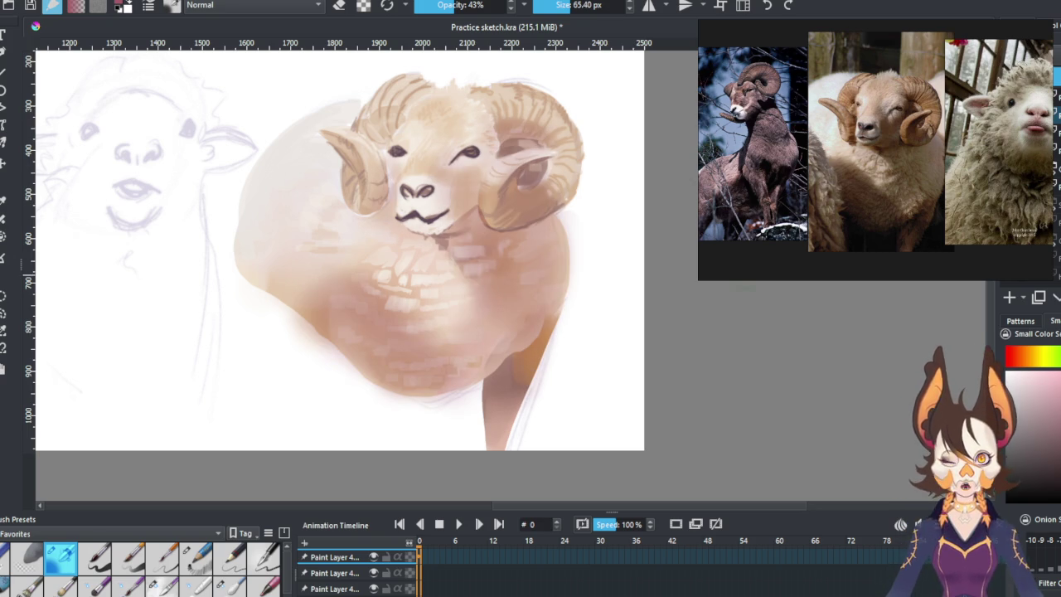
{"action": "left_click", "coordinate": [1009, 297]}
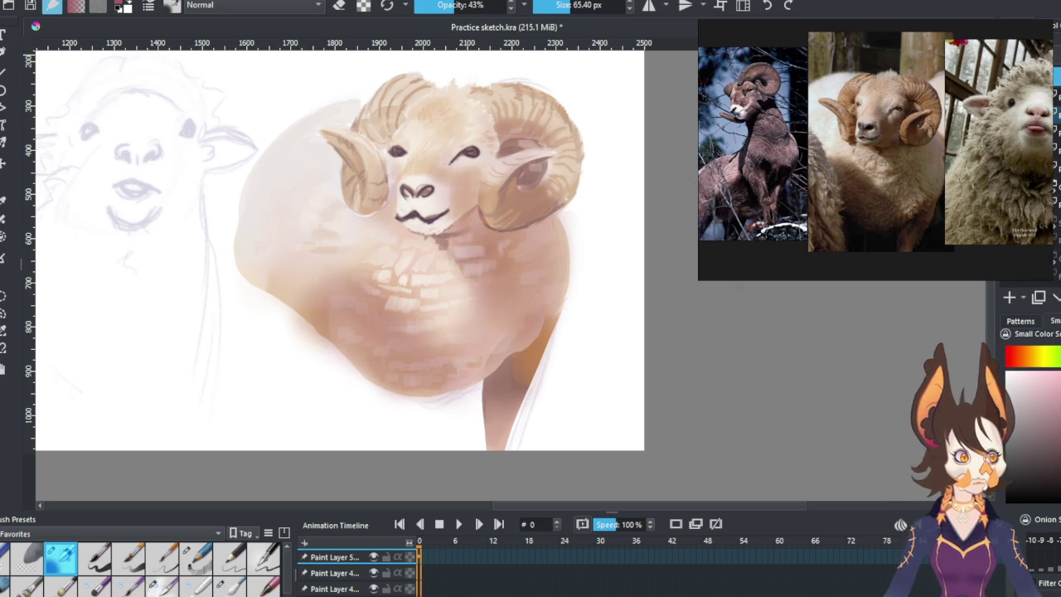
Glaze the forehead warm yellow and paint golden ridges on top of the right horn.
{"action": "left_click_drag", "start_coordinate": [1050, 361], "coordinate": [1041, 358]}
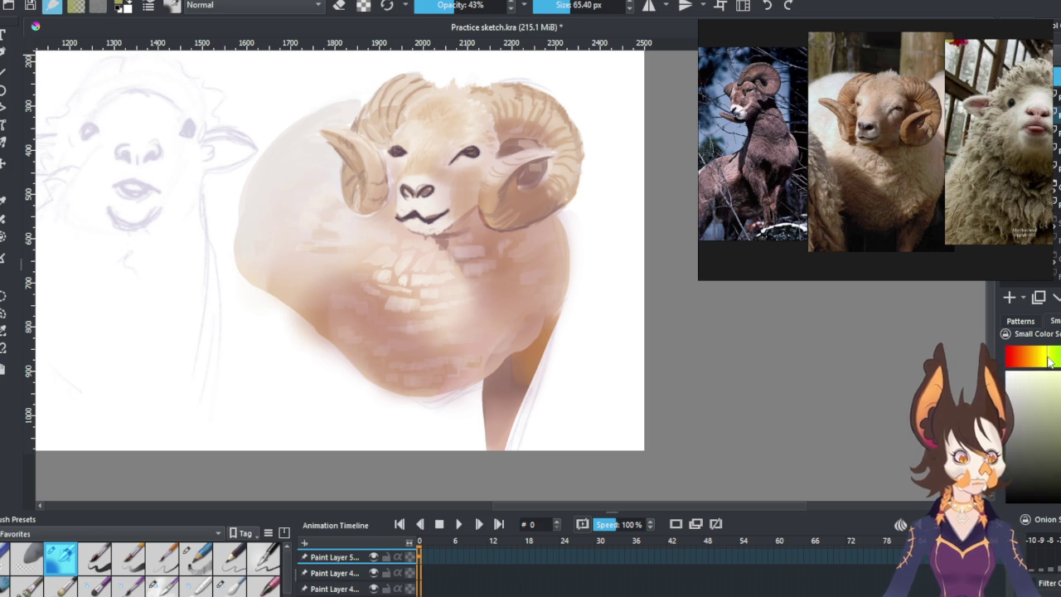
{"action": "left_click_drag", "start_coordinate": [420, 121], "coordinate": [485, 176]}
{"action": "mouse_move", "coordinate": [443, 139]}
{"action": "left_mouse_down"}
{"action": "mouse_move", "coordinate": [481, 199]}
{"action": "mouse_move", "coordinate": [433, 199]}
{"action": "mouse_move", "coordinate": [429, 131]}
{"action": "mouse_move", "coordinate": [439, 168]}
{"action": "left_mouse_up"}
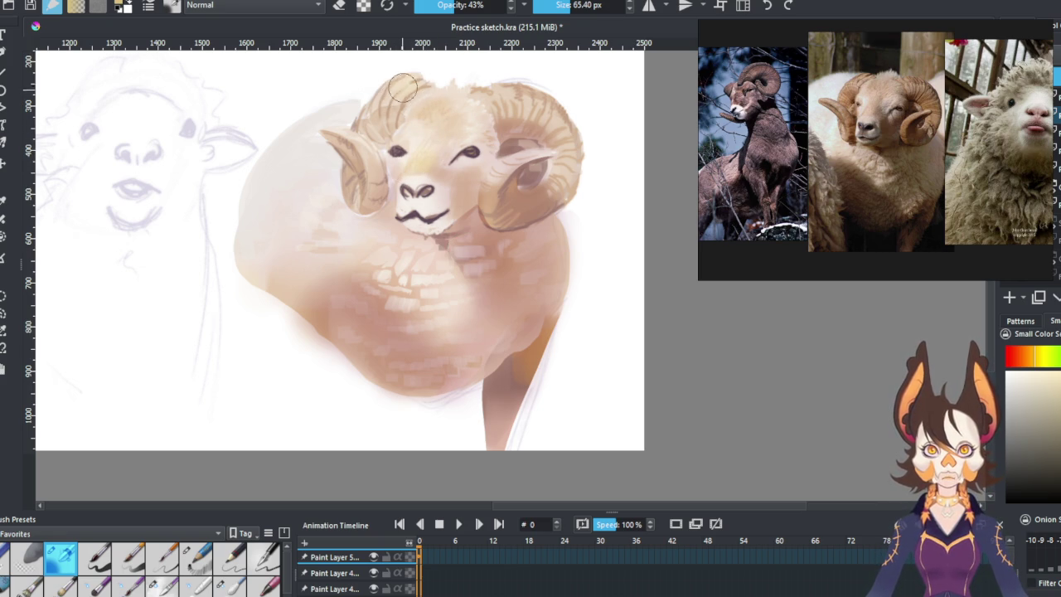
{"action": "mouse_move", "coordinate": [507, 96]}
{"action": "left_mouse_down"}
{"action": "mouse_move", "coordinate": [535, 104]}
{"action": "mouse_move", "coordinate": [520, 116]}
{"action": "mouse_move", "coordinate": [553, 116]}
{"action": "mouse_move", "coordinate": [524, 89]}
{"action": "left_mouse_up"}
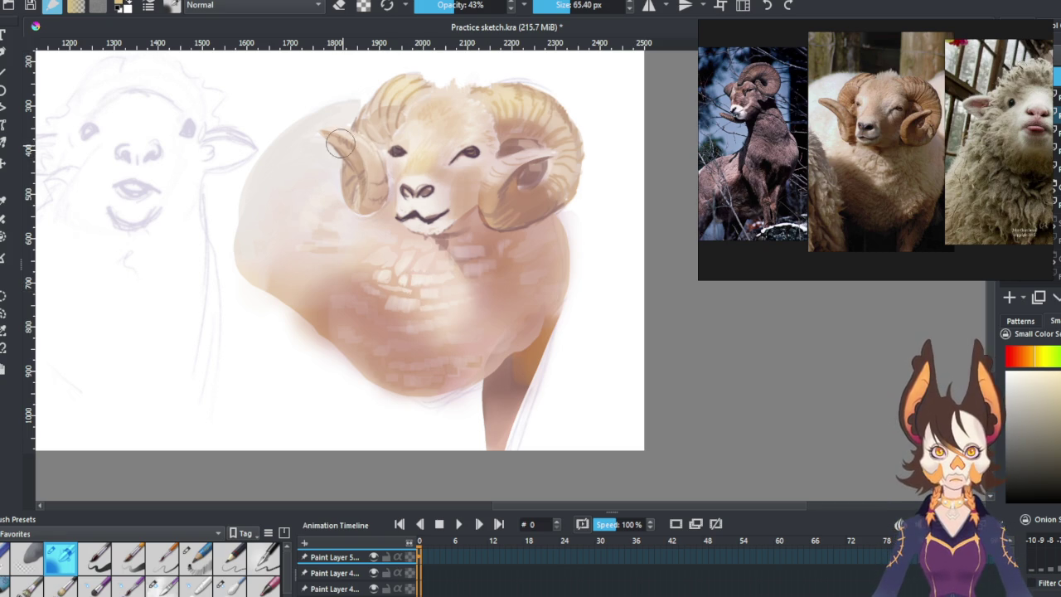
Lighten the left horn, nose side, cheek and chest, then add another paint layer with a pink colour.
{"action": "left_click_drag", "start_coordinate": [379, 151], "coordinate": [367, 175]}
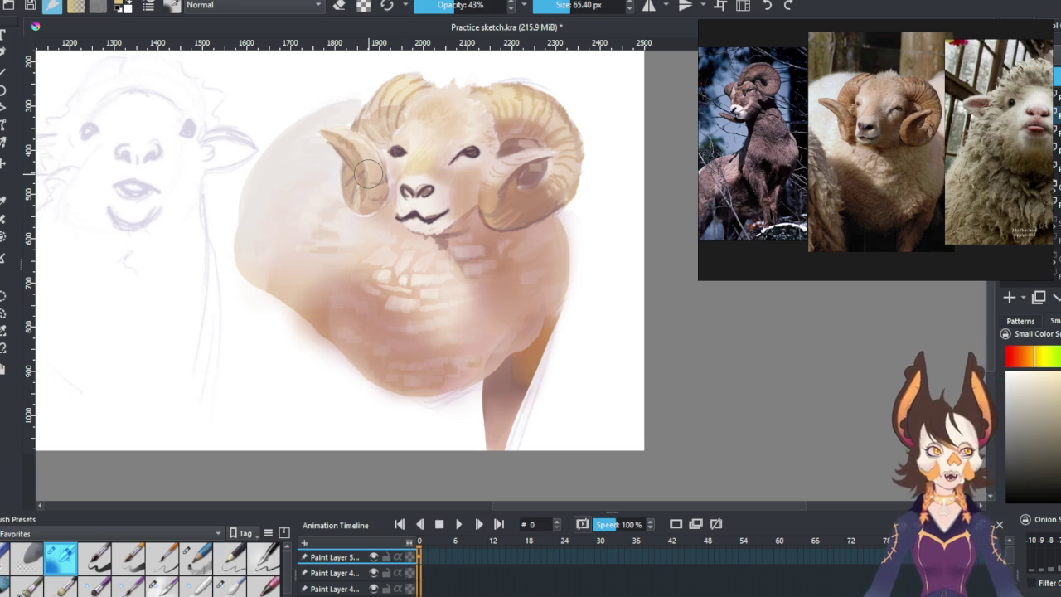
{"action": "left_click_drag", "start_coordinate": [387, 240], "coordinate": [408, 162]}
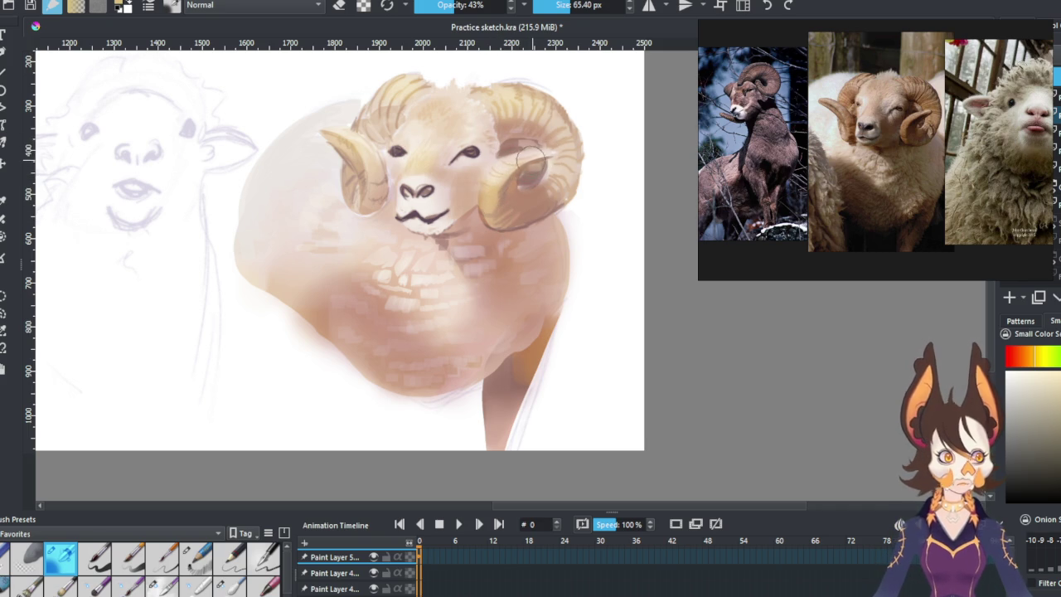
{"action": "left_click_drag", "start_coordinate": [514, 178], "coordinate": [497, 189]}
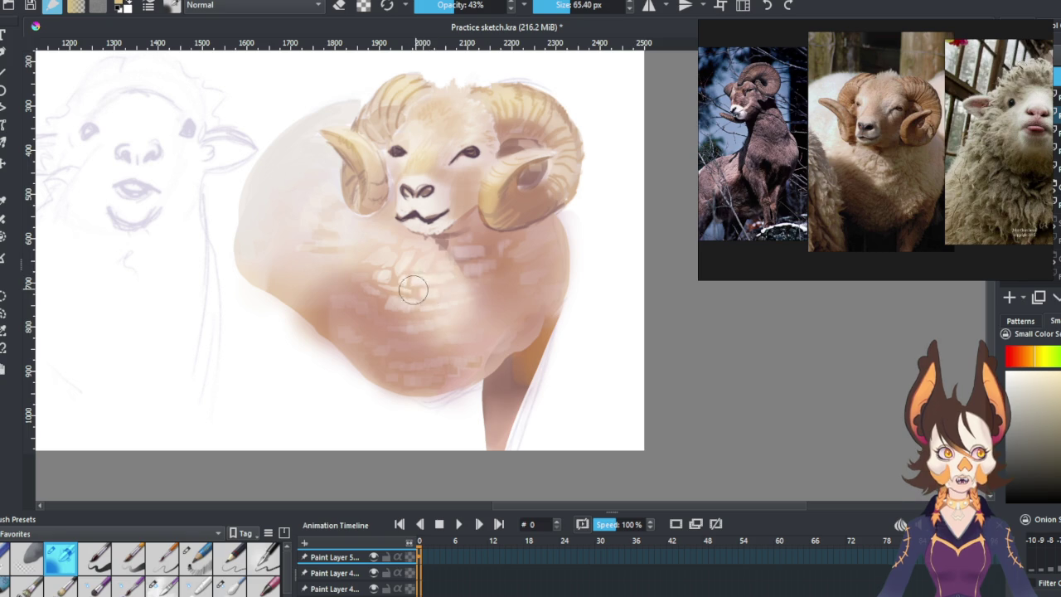
{"action": "left_click_drag", "start_coordinate": [448, 280], "coordinate": [457, 315]}
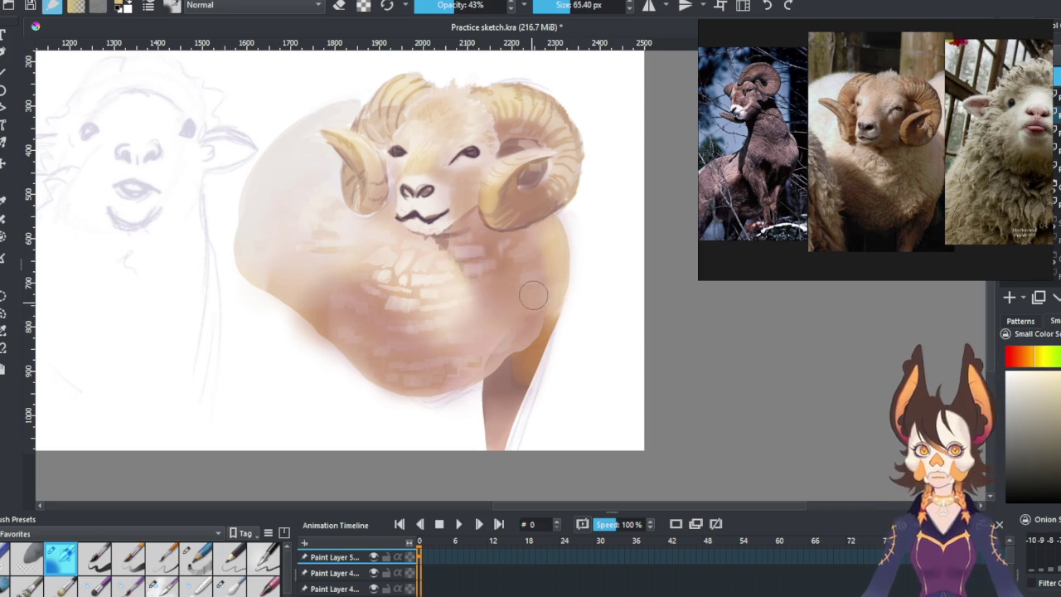
{"action": "left_click", "coordinate": [1010, 297]}
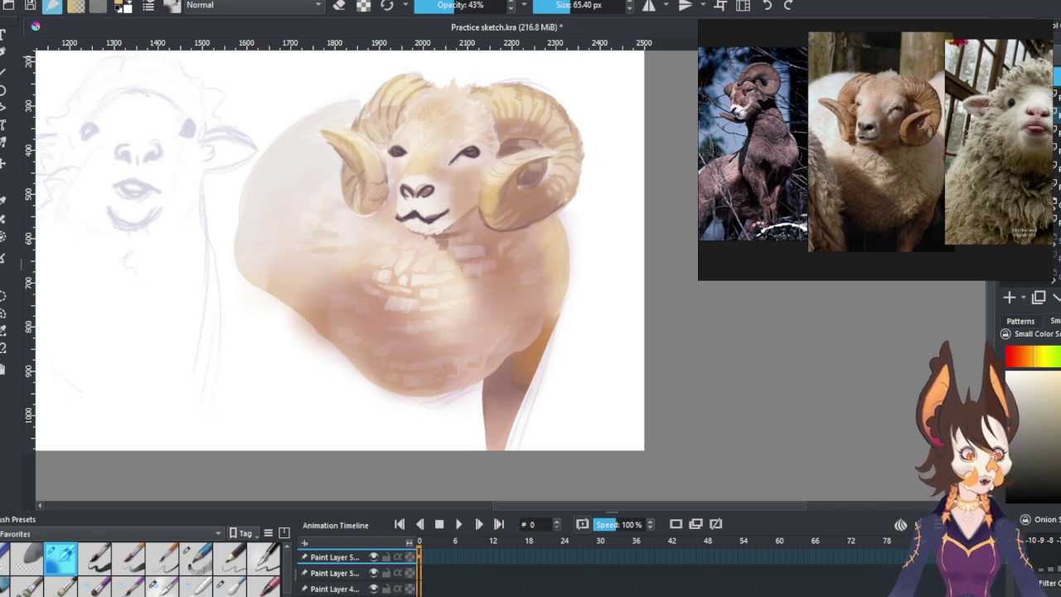
{"action": "left_click", "coordinate": [1053, 356]}
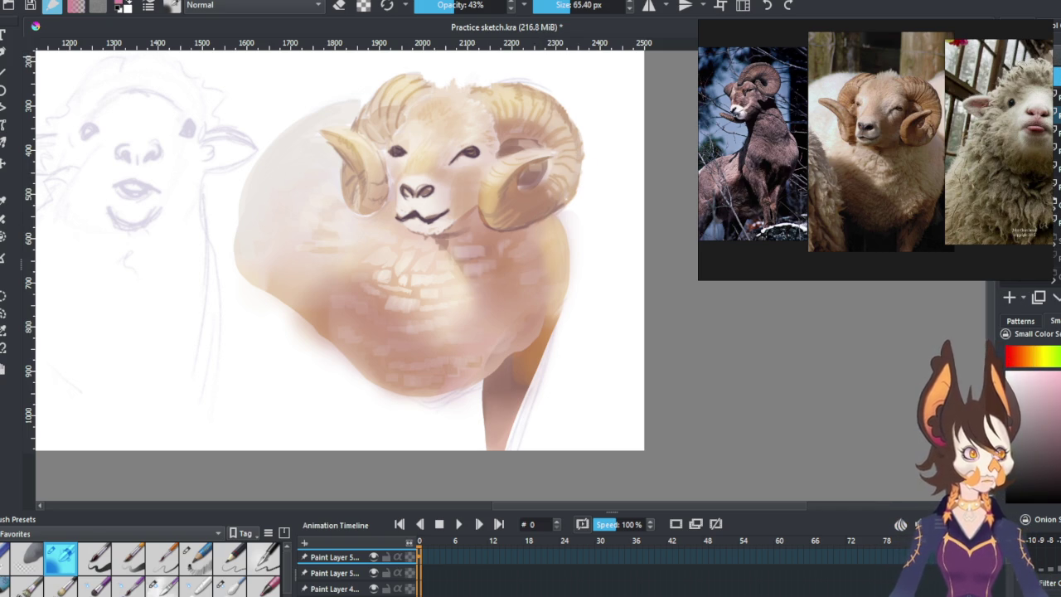
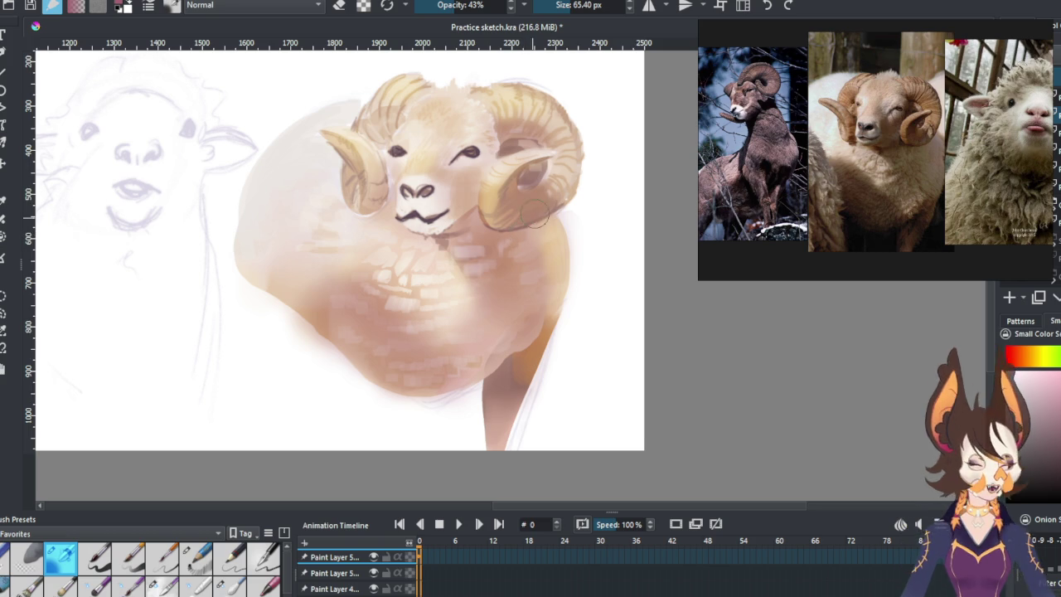
Try dark brown and mauve shading on the ram's chest, then undo both attempts.
{"action": "left_click_drag", "start_coordinate": [464, 267], "coordinate": [494, 297]}
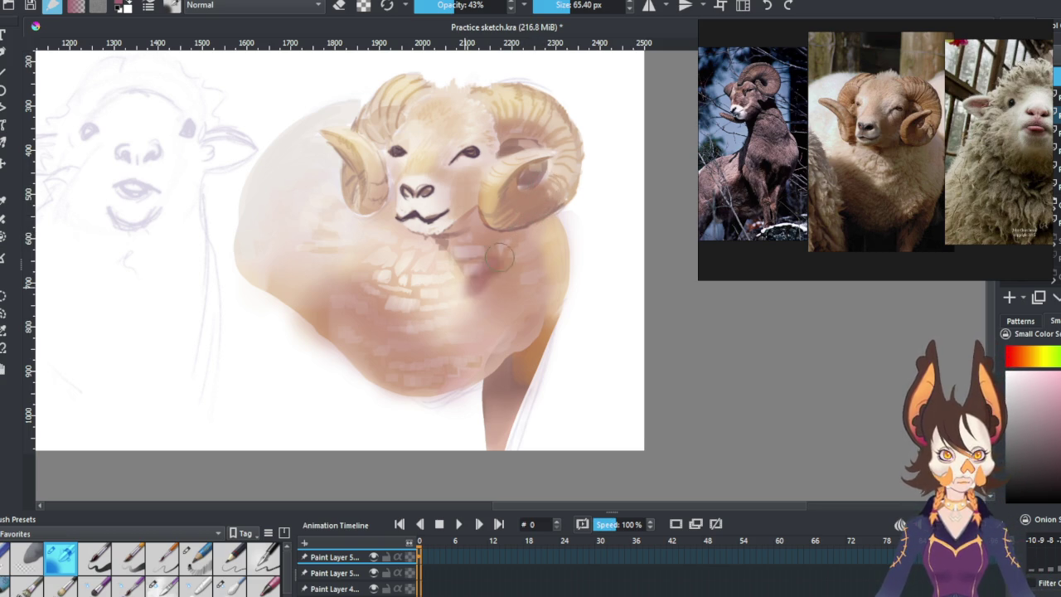
{"action": "left_click_drag", "start_coordinate": [471, 243], "coordinate": [526, 305]}
{"action": "left_click_drag", "start_coordinate": [498, 258], "coordinate": [531, 352]}
{"action": "left_click", "coordinate": [531, 318], "text": "ctrl"}
{"action": "key", "text": "ctrl+z"}
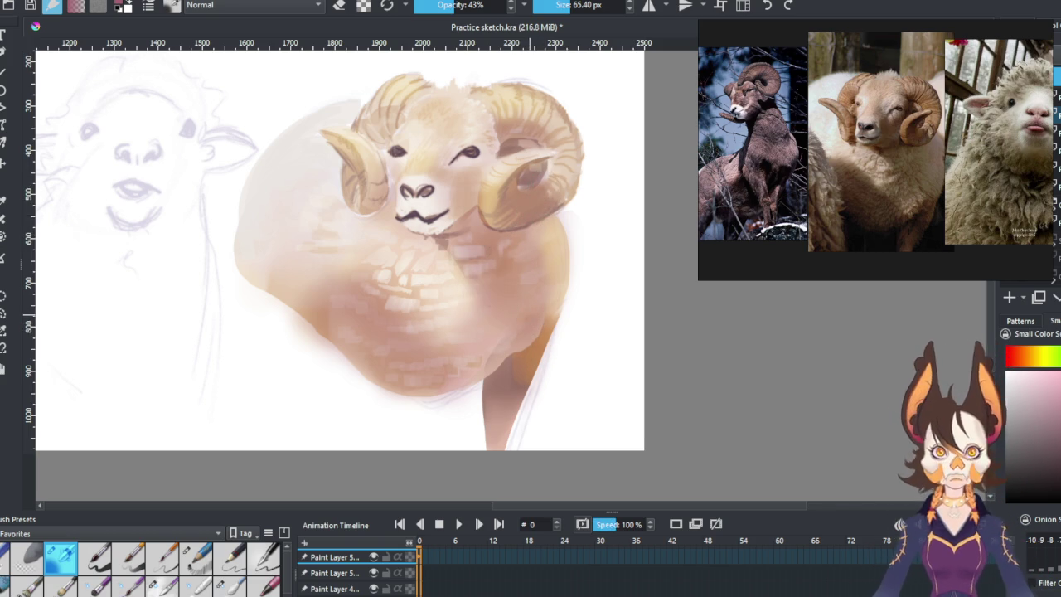
{"action": "mouse_move", "coordinate": [494, 300]}
{"action": "left_mouse_down"}
{"action": "mouse_move", "coordinate": [514, 280]}
{"action": "mouse_move", "coordinate": [560, 299]}
{"action": "left_mouse_up"}
{"action": "left_click_drag", "start_coordinate": [524, 263], "coordinate": [548, 347]}
{"action": "left_click_drag", "start_coordinate": [444, 267], "coordinate": [482, 332]}
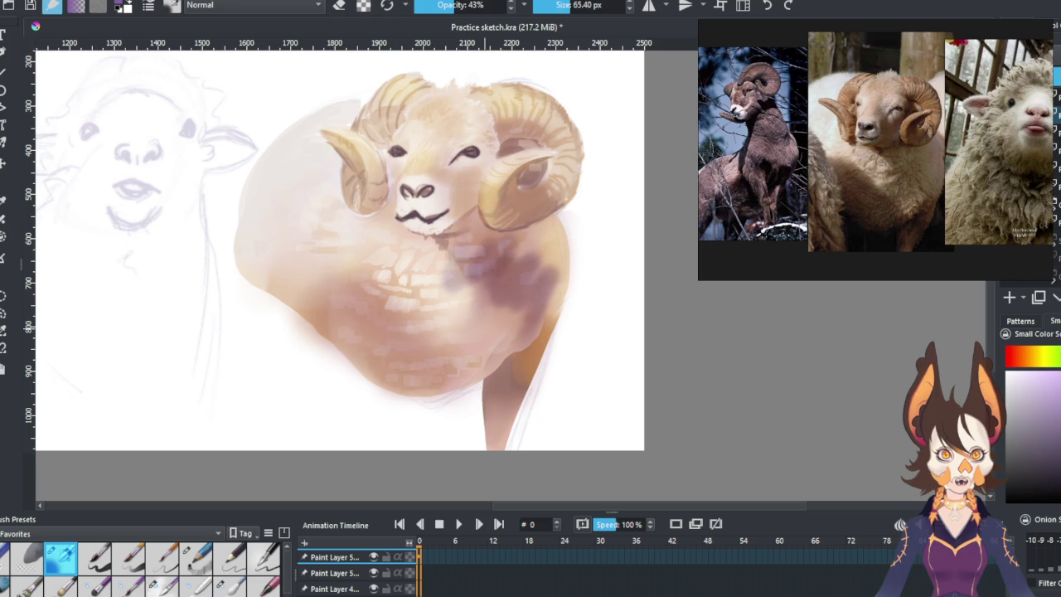
{"action": "key", "text": "ctrl+z"}
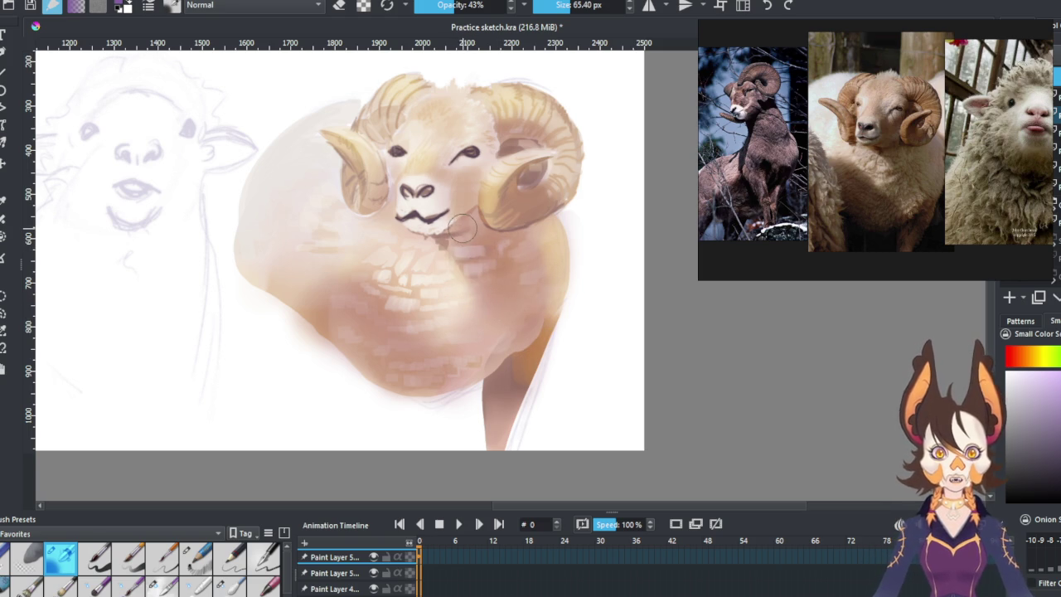
Softly shade below the chin, around the right eye, the inner horn curl and beside the nose.
{"action": "left_click_drag", "start_coordinate": [454, 236], "coordinate": [482, 213]}
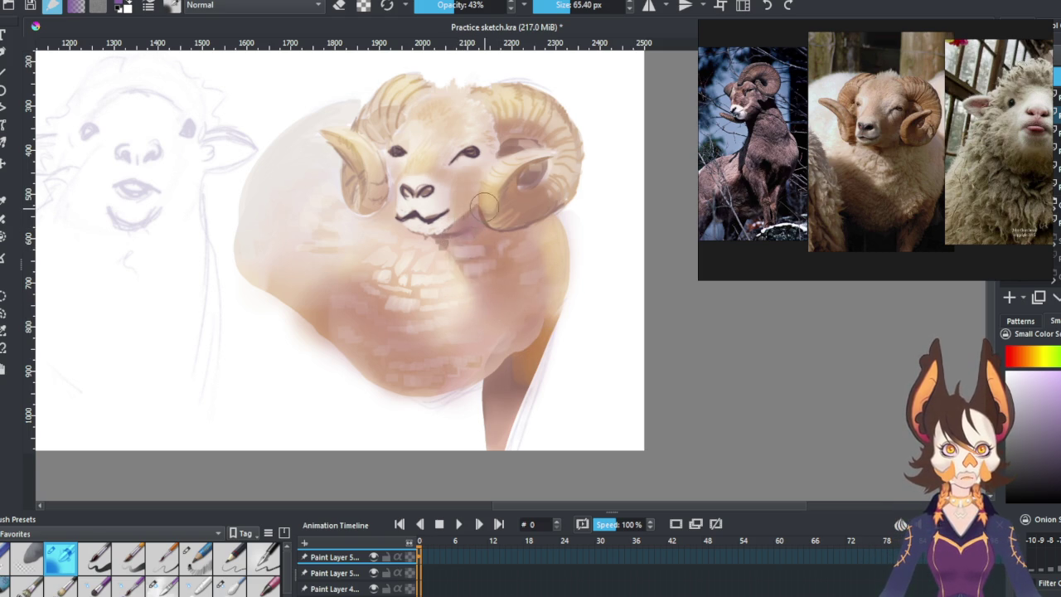
{"action": "mouse_move", "coordinate": [518, 179]}
{"action": "left_mouse_down"}
{"action": "mouse_move", "coordinate": [539, 170]}
{"action": "mouse_move", "coordinate": [510, 195]}
{"action": "mouse_move", "coordinate": [524, 191]}
{"action": "left_mouse_up"}
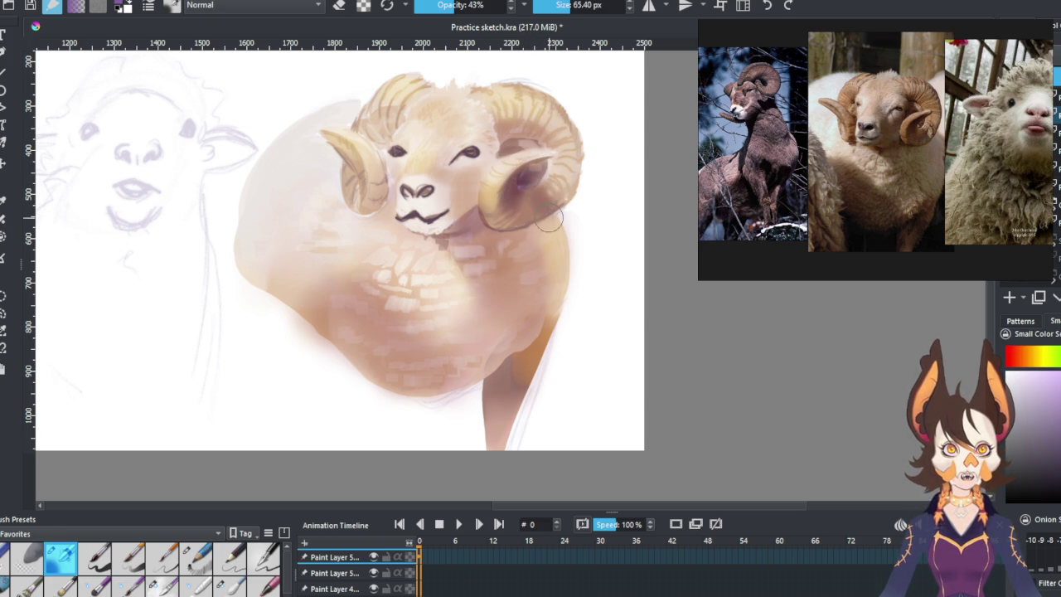
{"action": "mouse_move", "coordinate": [543, 176]}
{"action": "left_mouse_down"}
{"action": "mouse_move", "coordinate": [509, 145]}
{"action": "mouse_move", "coordinate": [481, 160]}
{"action": "mouse_move", "coordinate": [501, 162]}
{"action": "mouse_move", "coordinate": [501, 149]}
{"action": "mouse_move", "coordinate": [485, 158]}
{"action": "left_mouse_up"}
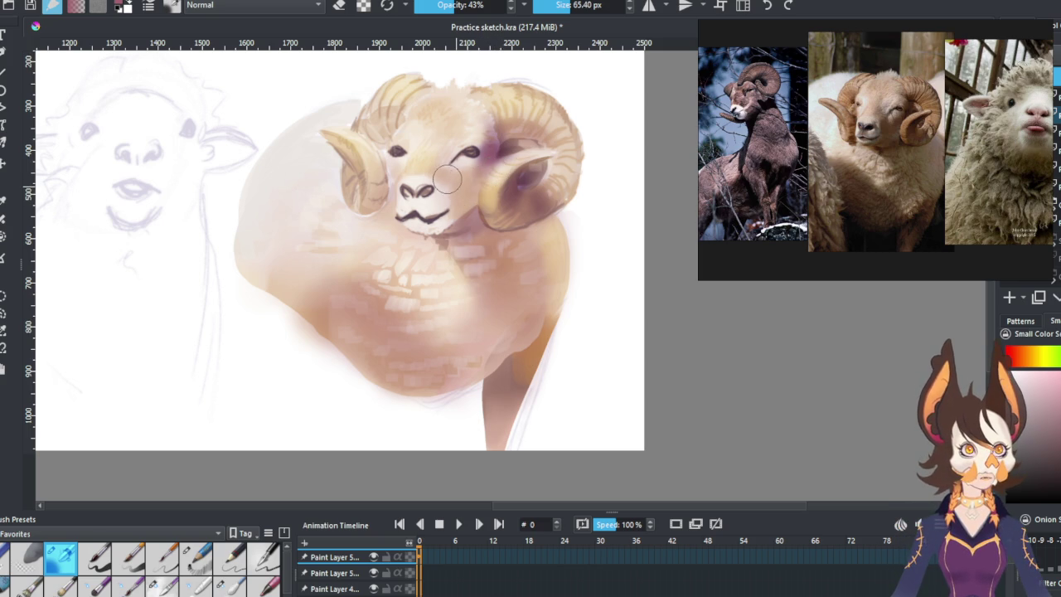
{"action": "left_click_drag", "start_coordinate": [457, 196], "coordinate": [466, 183]}
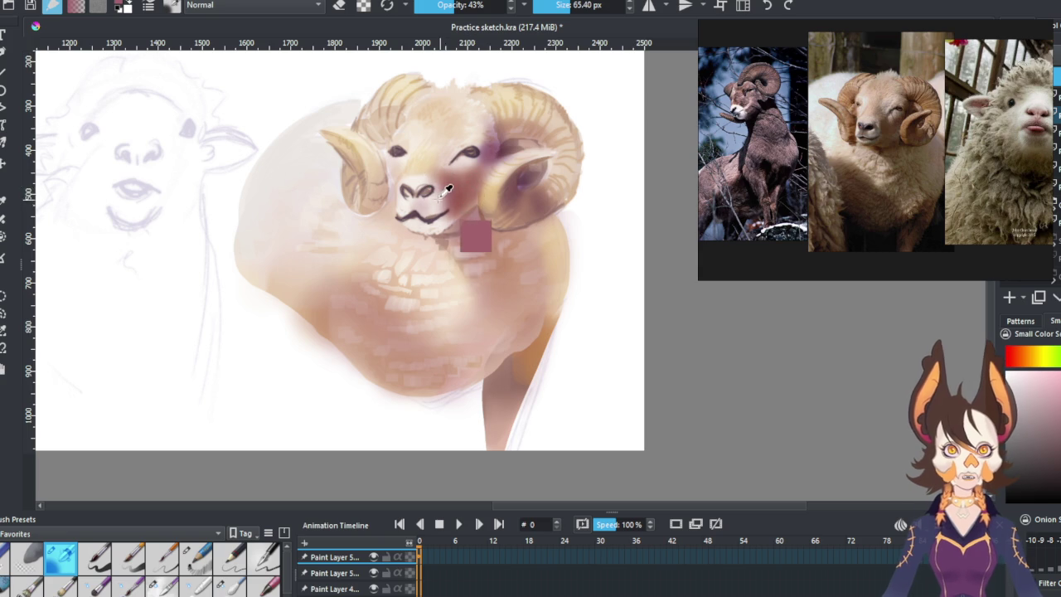
Erase to clean up the right-eye shading, then sample the neck colour and resume painting.
{"action": "key", "text": "e"}
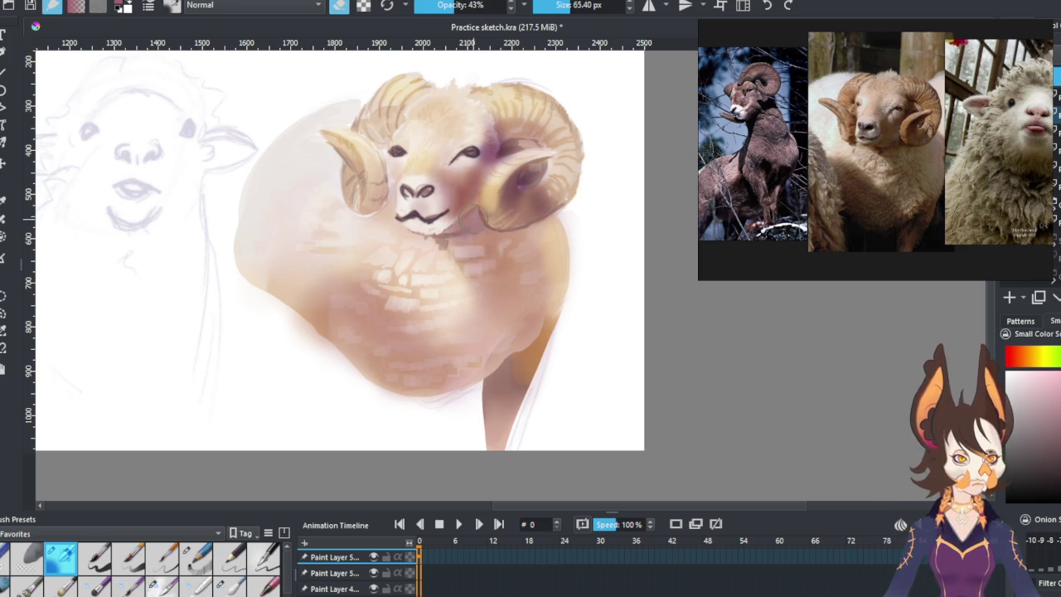
{"action": "left_click", "coordinate": [498, 222], "text": "ctrl"}
{"action": "key", "text": "e"}
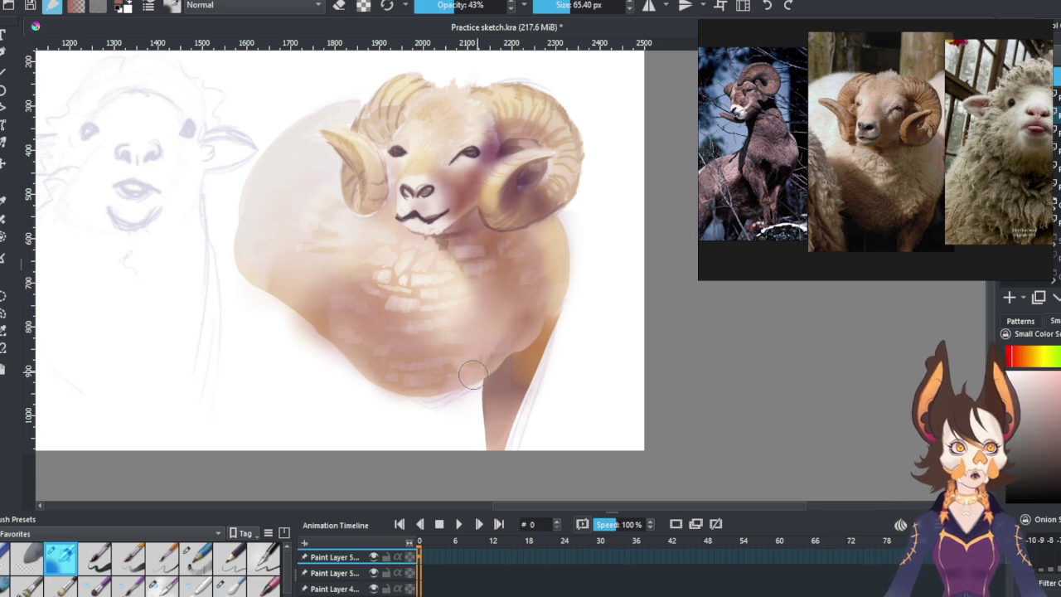
Paint warm shadow strokes across the lower left and right chest.
{"action": "left_click_drag", "start_coordinate": [531, 313], "coordinate": [470, 374]}
{"action": "left_click_drag", "start_coordinate": [549, 330], "coordinate": [514, 363]}
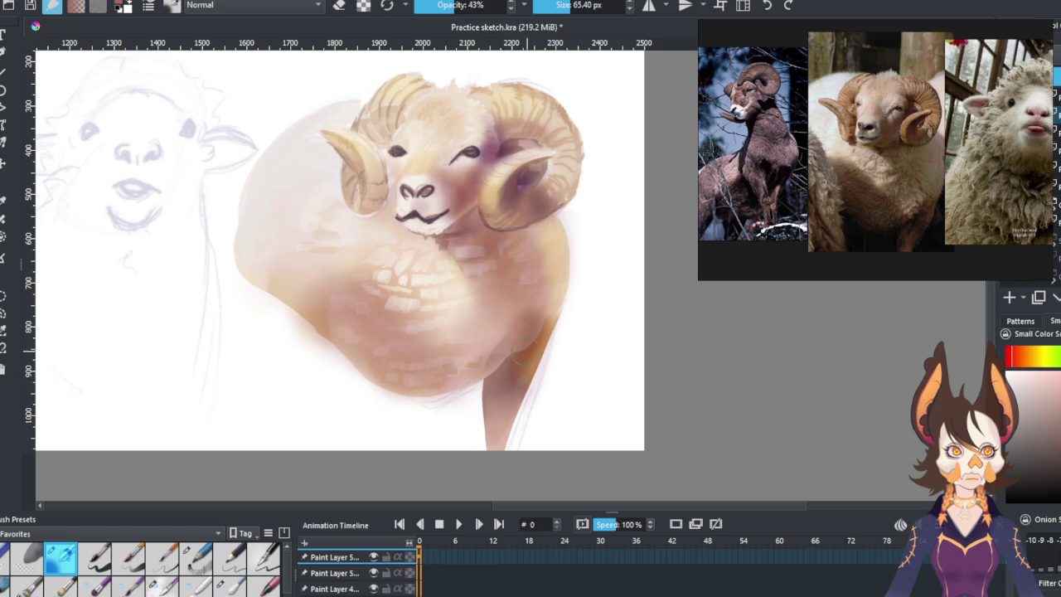
{"action": "mouse_move", "coordinate": [364, 307]}
{"action": "left_mouse_down"}
{"action": "mouse_move", "coordinate": [359, 338]}
{"action": "mouse_move", "coordinate": [440, 358]}
{"action": "mouse_move", "coordinate": [353, 354]}
{"action": "mouse_move", "coordinate": [325, 318]}
{"action": "mouse_move", "coordinate": [332, 286]}
{"action": "mouse_move", "coordinate": [313, 313]}
{"action": "mouse_move", "coordinate": [345, 290]}
{"action": "left_mouse_up"}
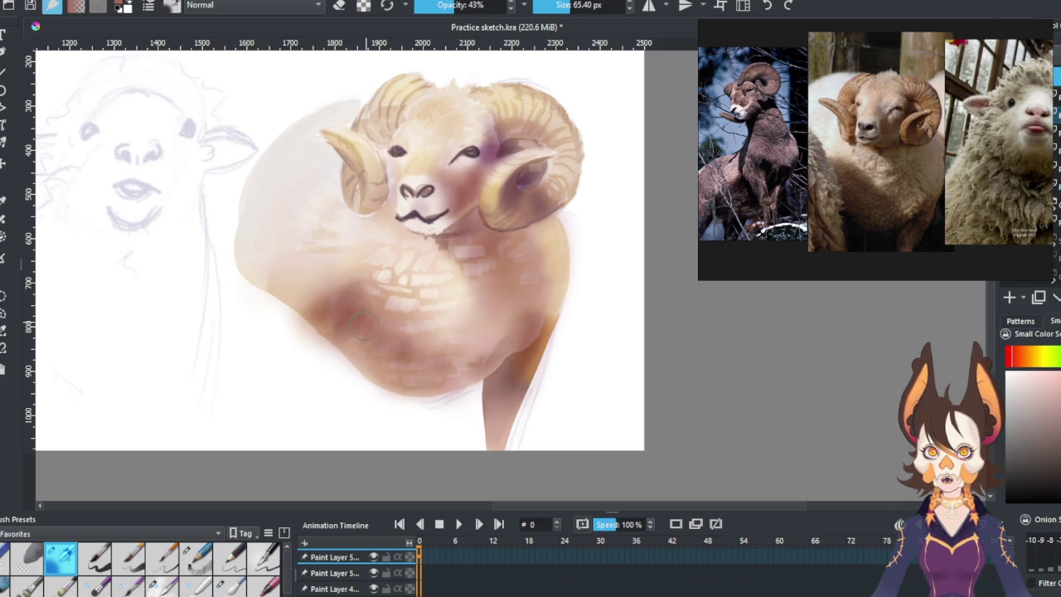
{"action": "left_click_drag", "start_coordinate": [336, 328], "coordinate": [368, 358]}
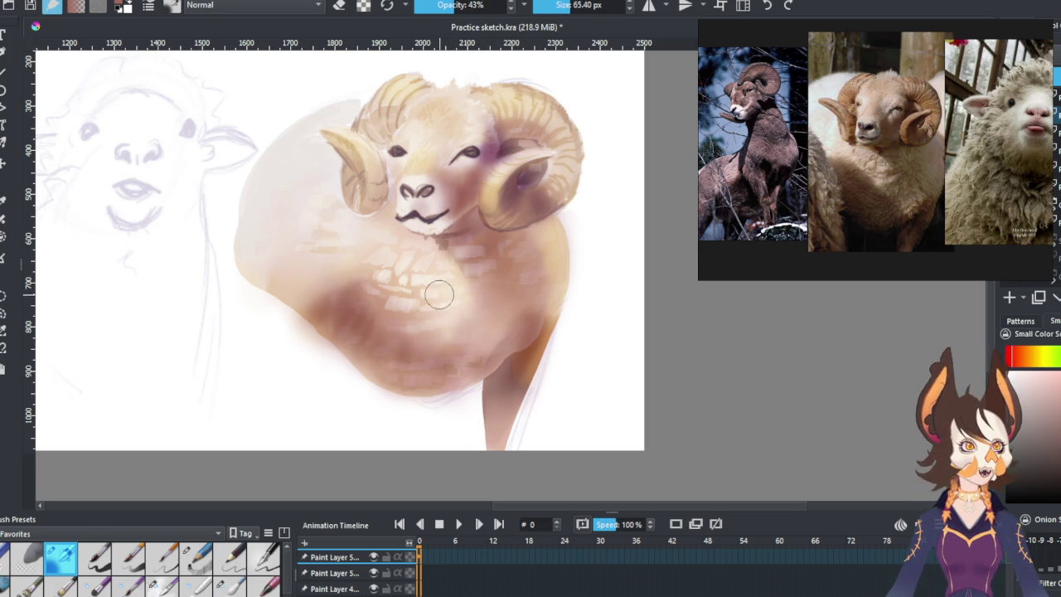
Sample a light cream from near the chin and lighten the muzzle around the nose.
{"action": "left_click", "coordinate": [457, 277], "text": "ctrl"}
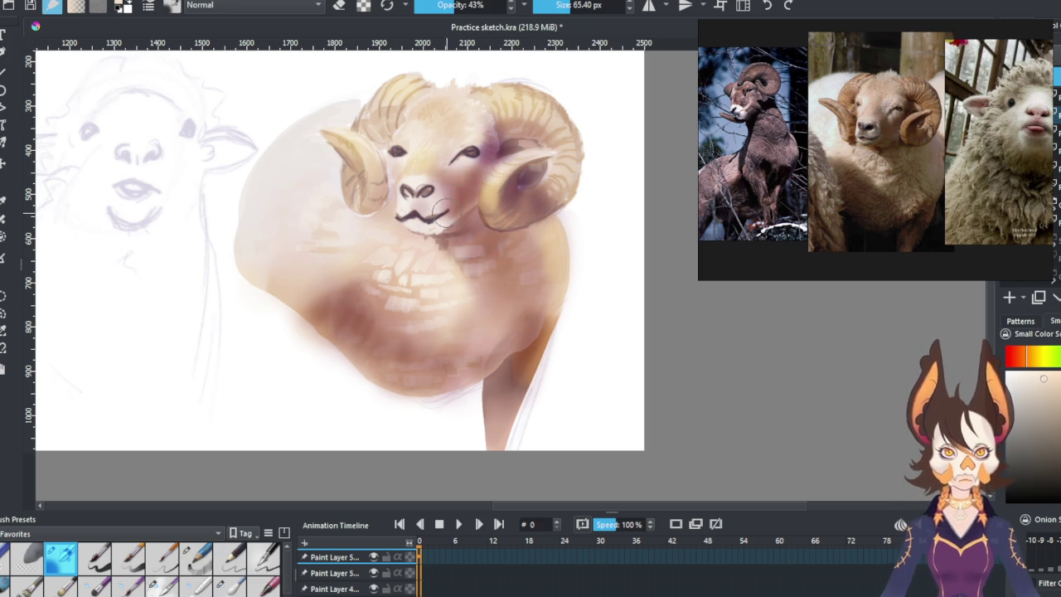
{"action": "left_click", "coordinate": [439, 236], "text": "ctrl"}
{"action": "left_click_drag", "start_coordinate": [435, 195], "coordinate": [427, 214]}
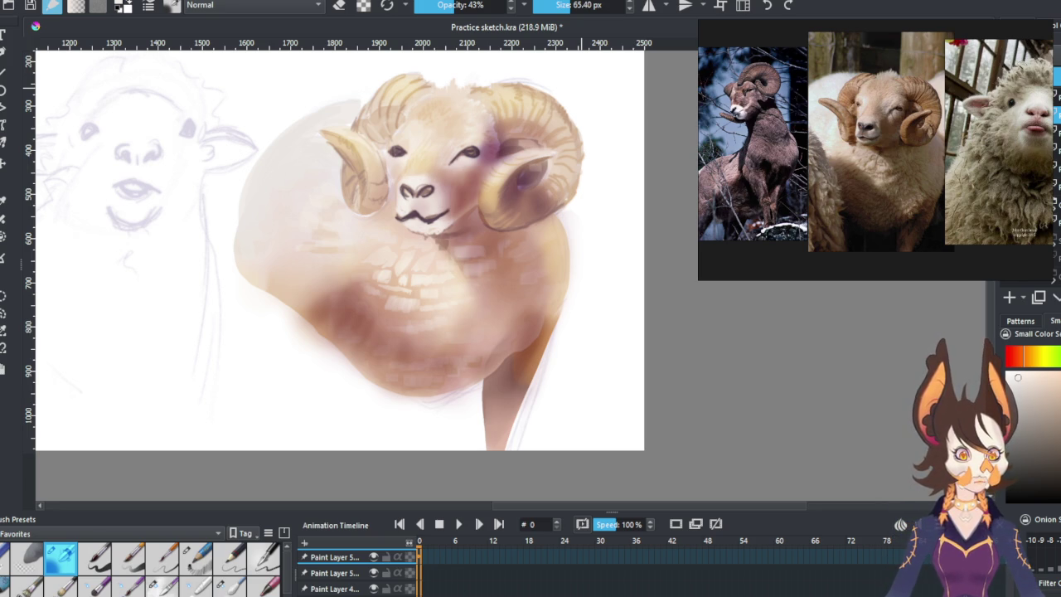
{"action": "scroll", "coordinate": [340, 274], "scroll_direction": "up", "scroll_amount": 1}
Sample a light pinkish tone and lighten the area between the eyes.
{"action": "scroll", "coordinate": [340, 274], "scroll_direction": "down", "scroll_amount": 1}
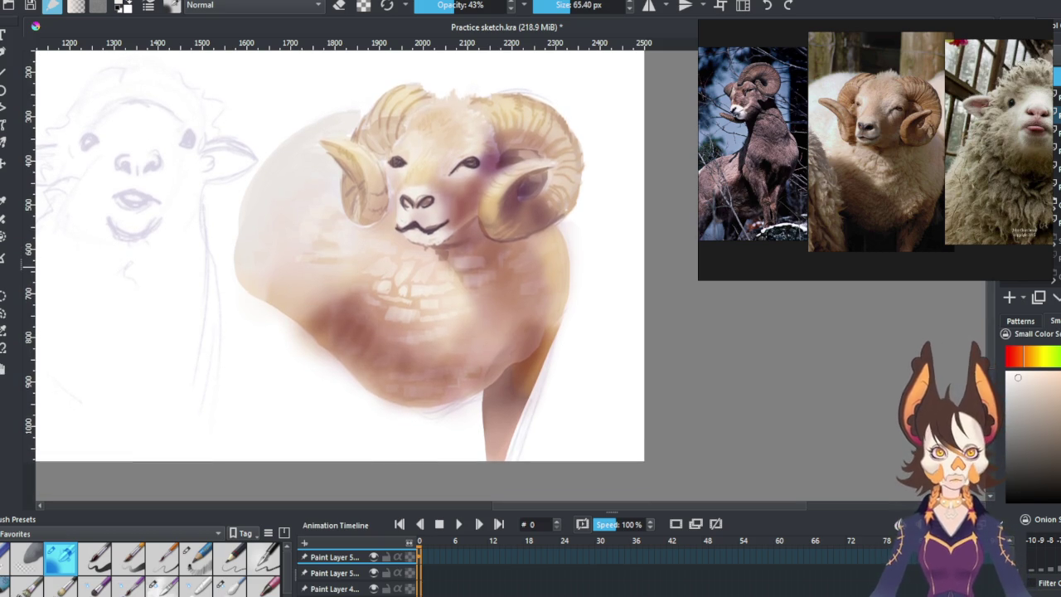
{"action": "left_click", "coordinate": [443, 163], "text": "ctrl"}
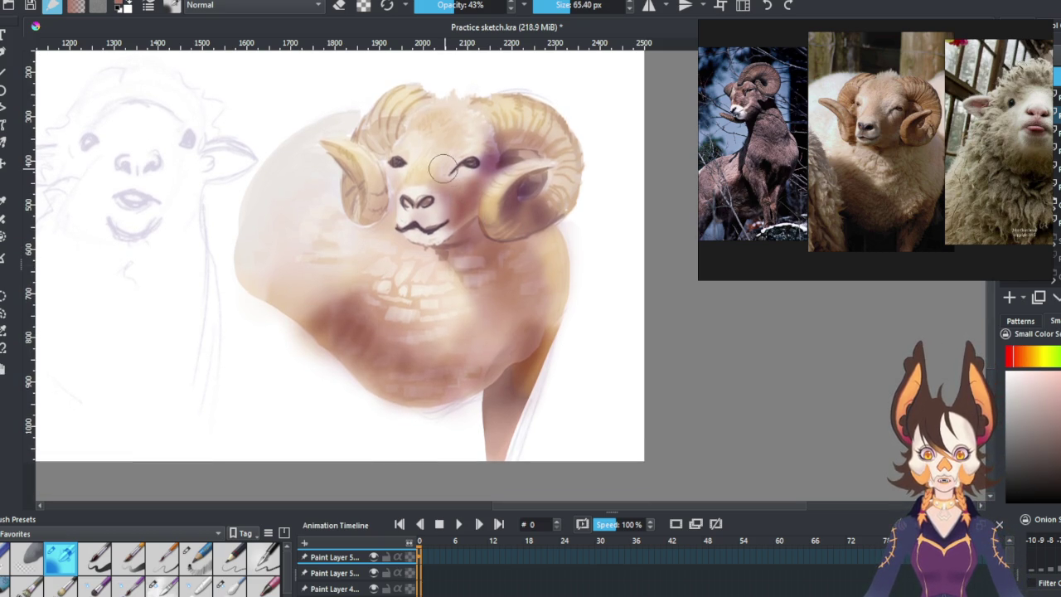
{"action": "left_click_drag", "start_coordinate": [447, 161], "coordinate": [472, 162]}
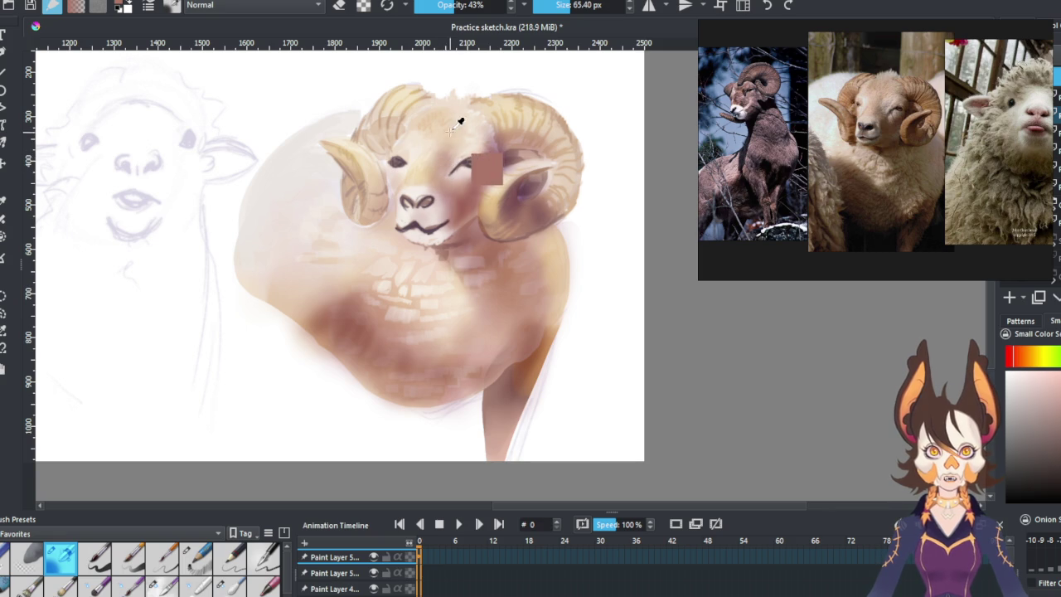
Erase to reshape the right eye, then add a new paint layer with a 33.94 px brush.
{"action": "left_click", "coordinate": [340, 6]}
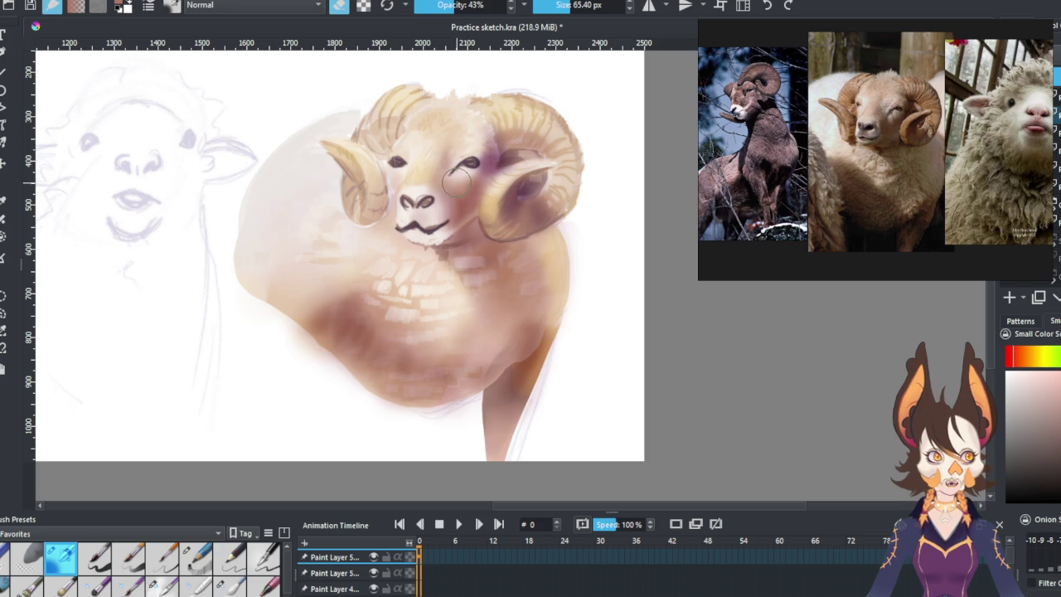
{"action": "left_click_drag", "start_coordinate": [458, 184], "coordinate": [527, 133]}
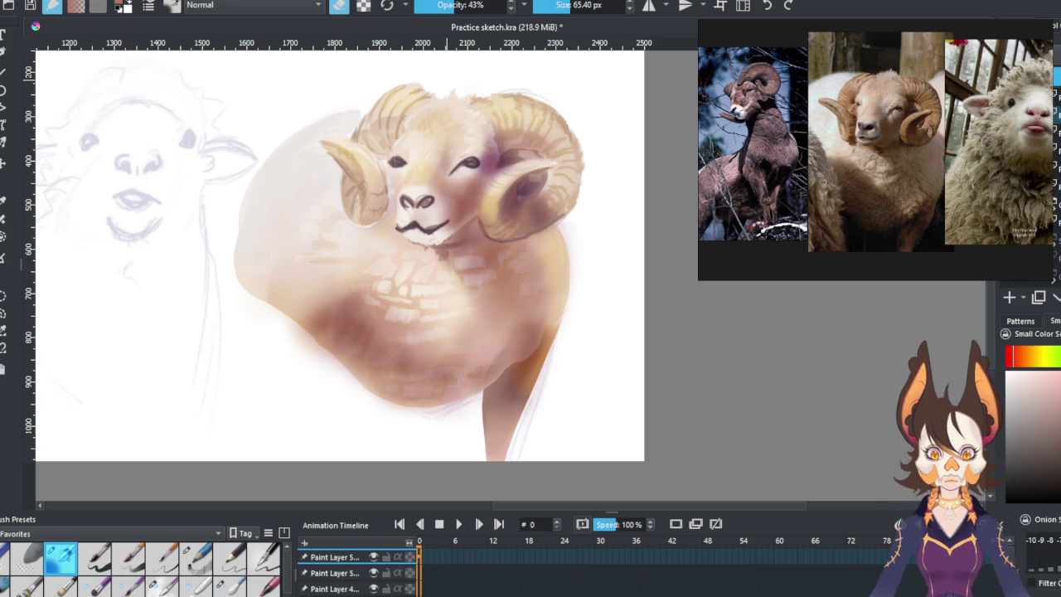
{"action": "key", "text": "e"}
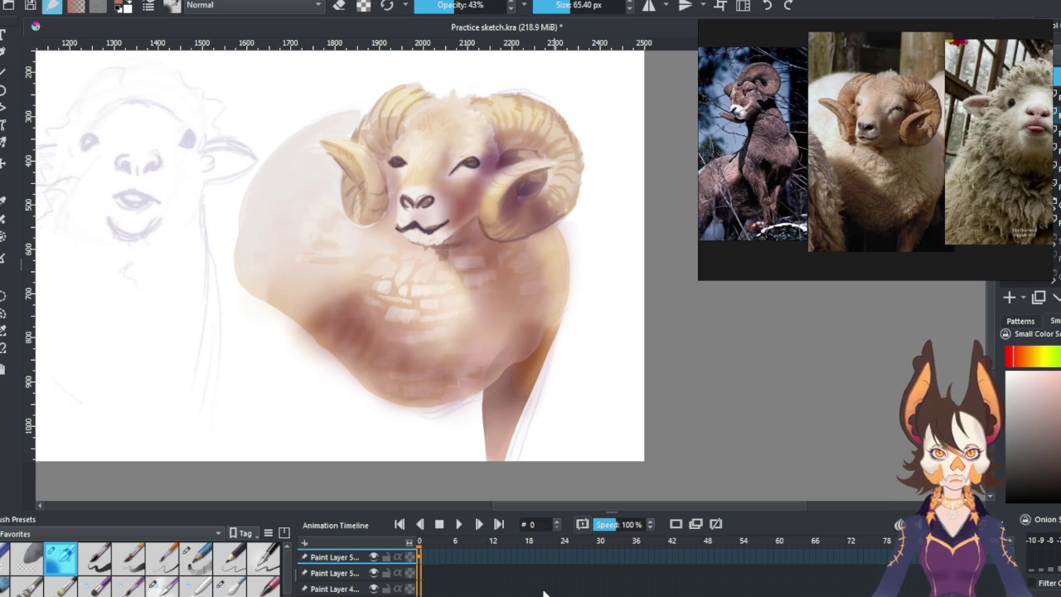
{"action": "left_click", "coordinate": [1039, 297]}
{"action": "left_click_drag", "start_coordinate": [464, 236], "coordinate": [437, 237]}
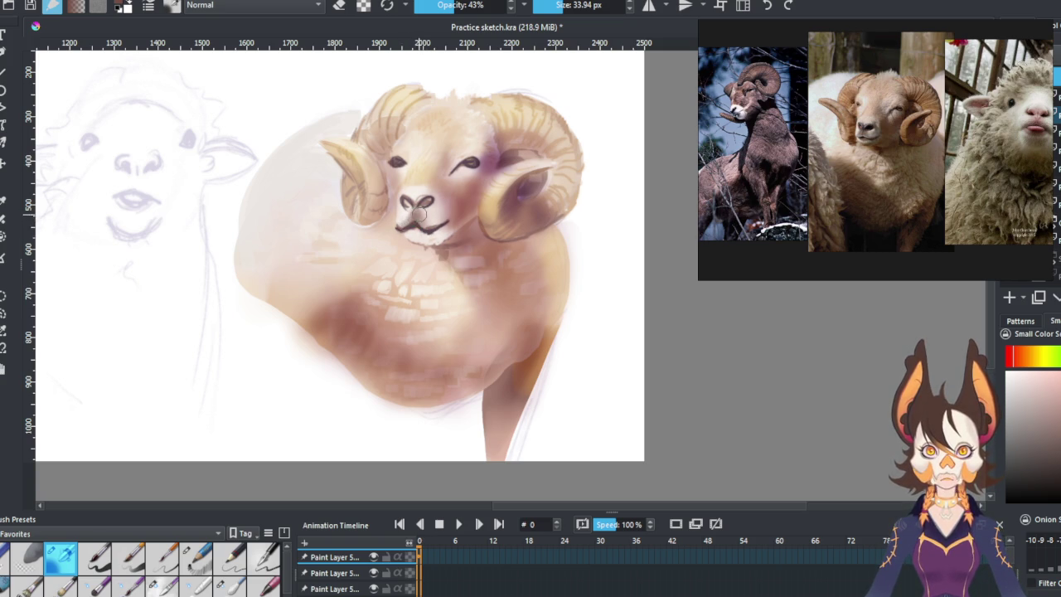
Define the mouth line, darken the nose and nostril, and lighten the right eye's iris.
{"action": "left_click_drag", "start_coordinate": [406, 223], "coordinate": [431, 229]}
{"action": "key", "text": "e"}
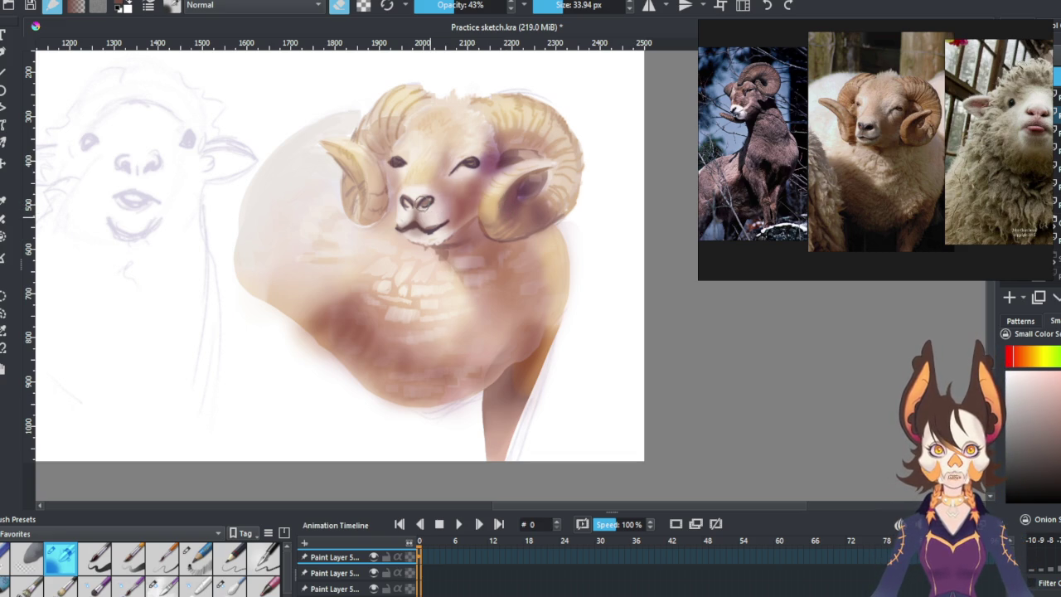
{"action": "key", "text": "e"}
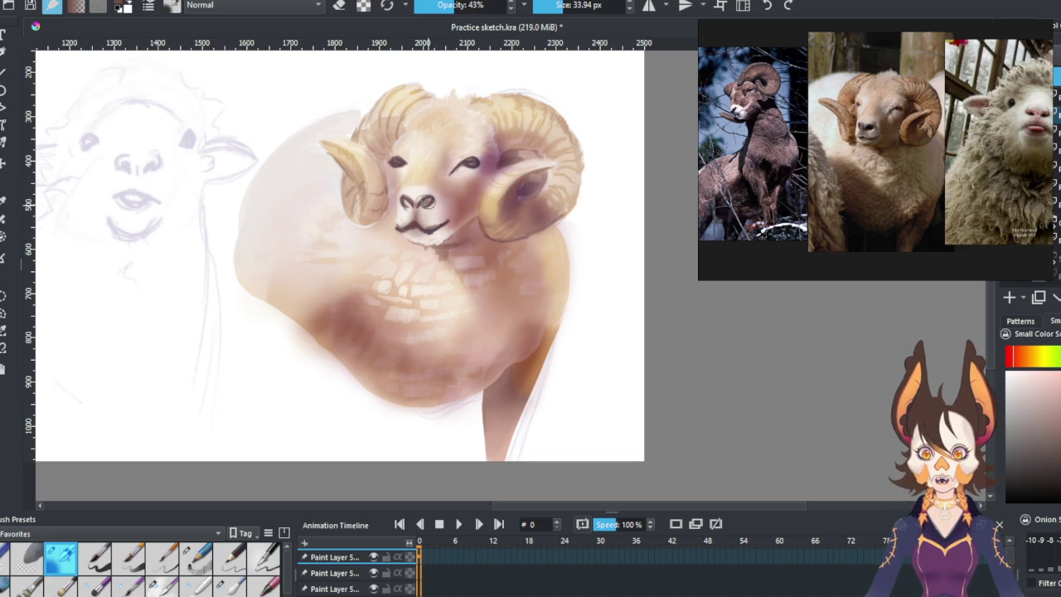
{"action": "left_click_drag", "start_coordinate": [424, 200], "coordinate": [423, 206]}
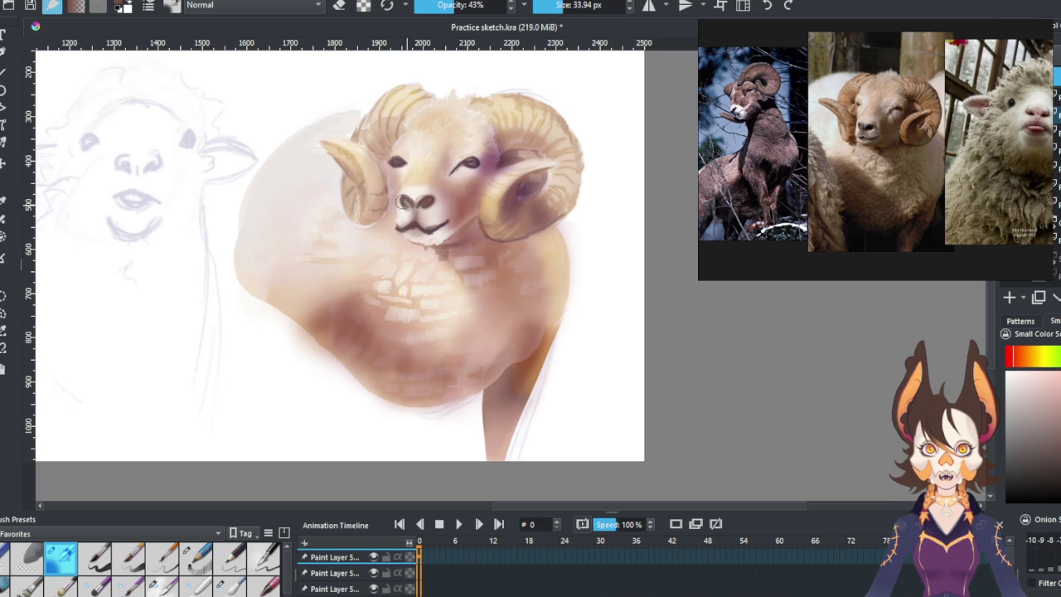
{"action": "left_click_drag", "start_coordinate": [407, 197], "coordinate": [430, 206]}
{"action": "left_click_drag", "start_coordinate": [485, 147], "coordinate": [475, 161]}
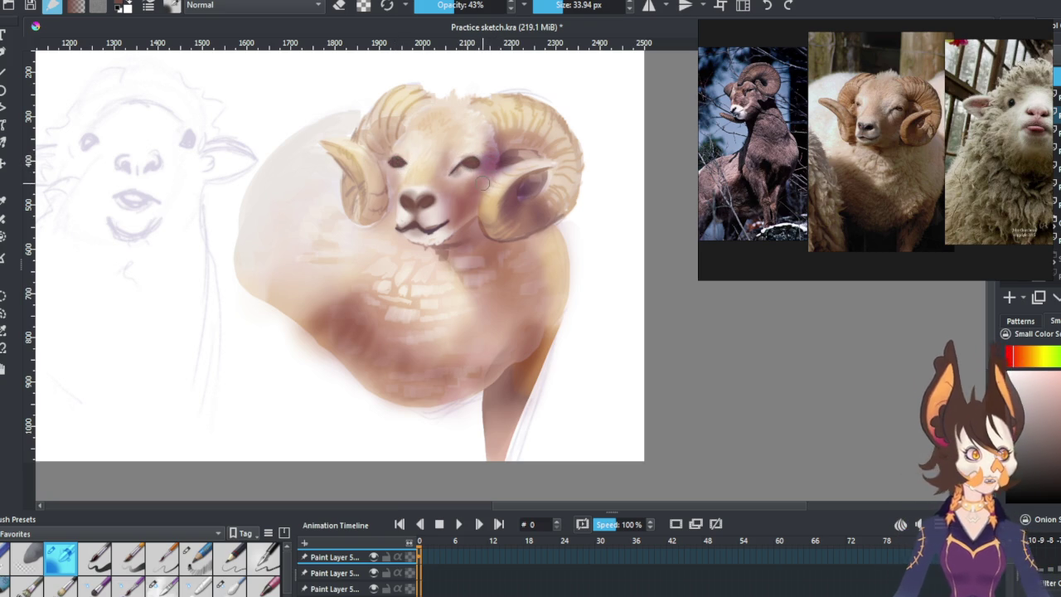
{"action": "left_click_drag", "start_coordinate": [490, 177], "coordinate": [479, 161]}
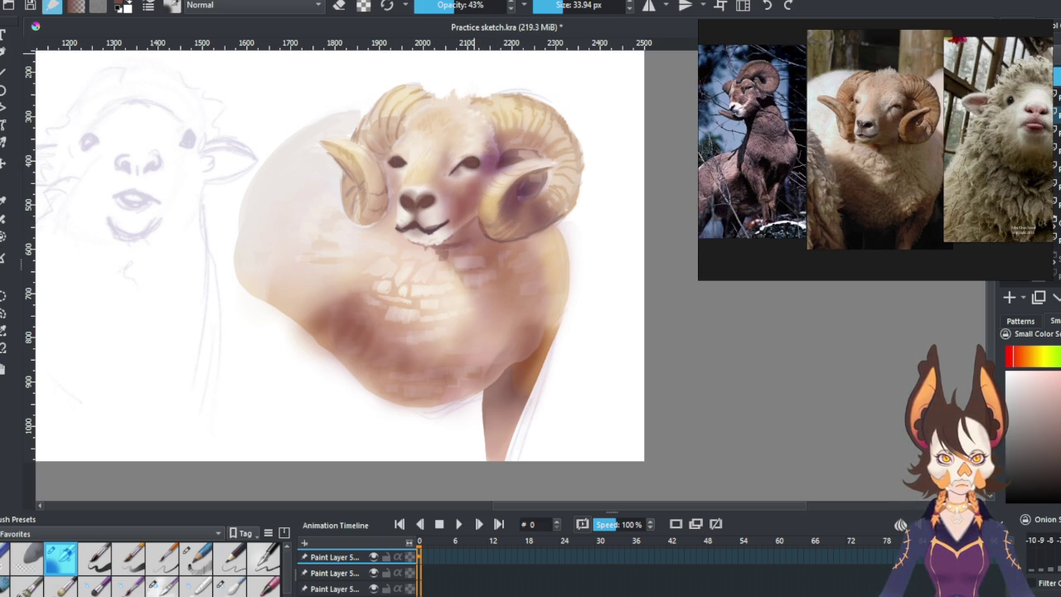
Darken the lower chest with a ~69 px brush, undo a horn lightening, and pick the fine pen preset.
{"action": "key", "text": "bracketright"}
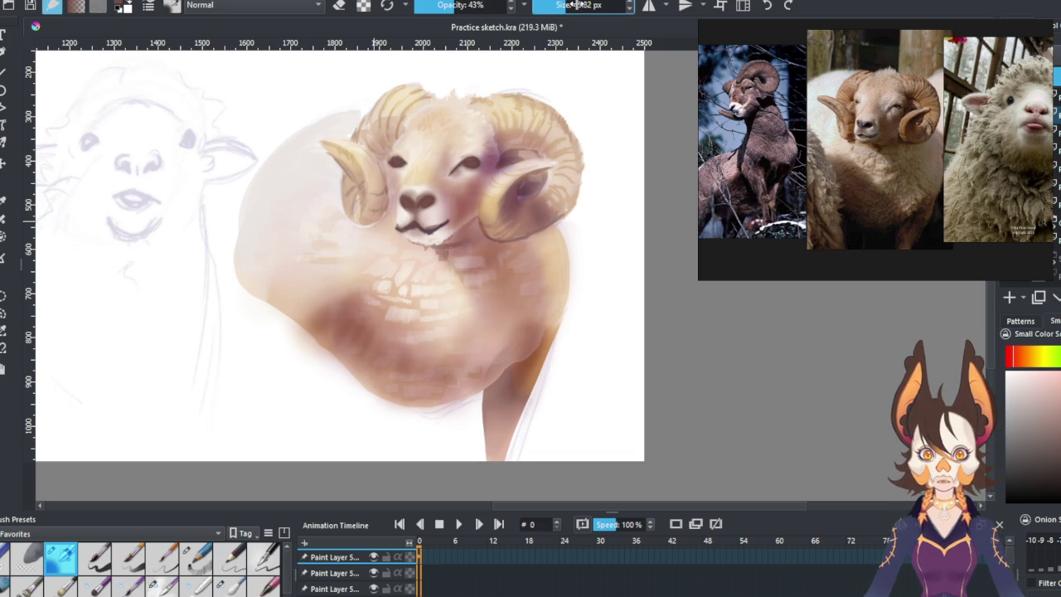
{"action": "left_click", "coordinate": [580, 5]}
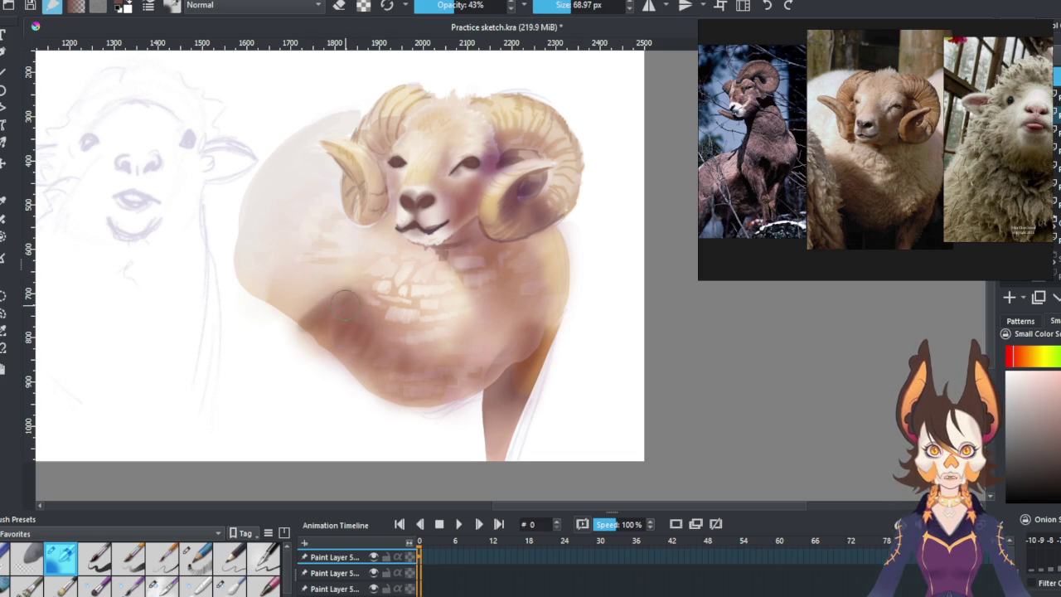
{"action": "left_click_drag", "start_coordinate": [348, 295], "coordinate": [390, 331]}
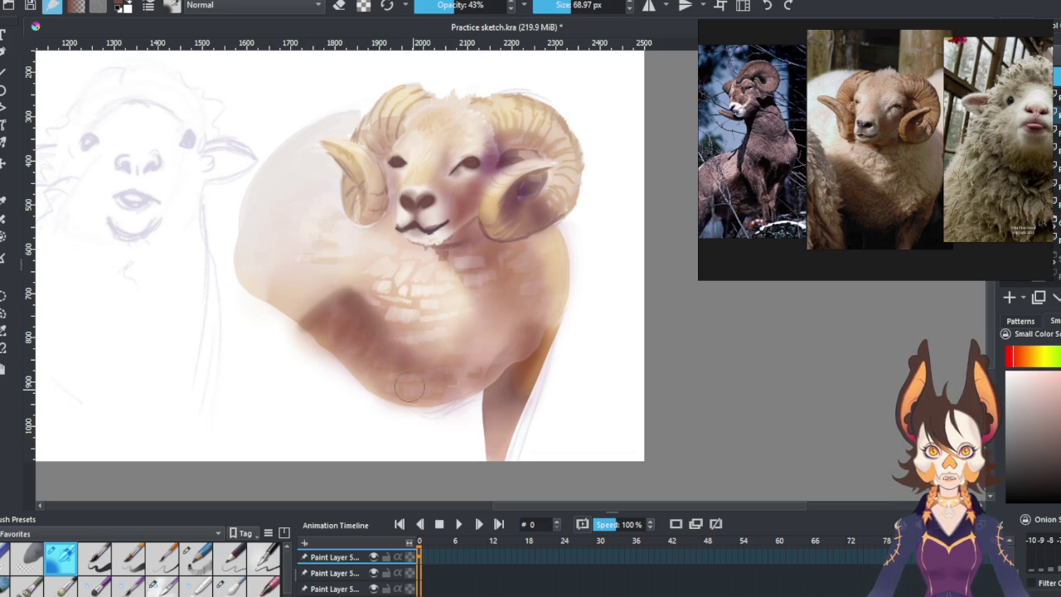
{"action": "left_click_drag", "start_coordinate": [500, 183], "coordinate": [512, 184]}
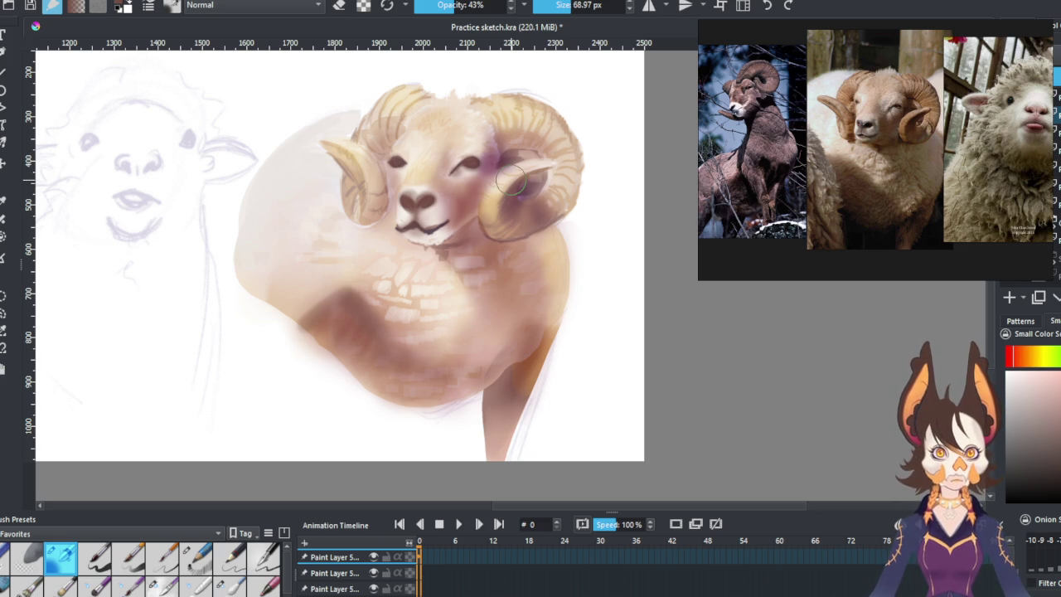
{"action": "key", "text": "ctrl+z"}
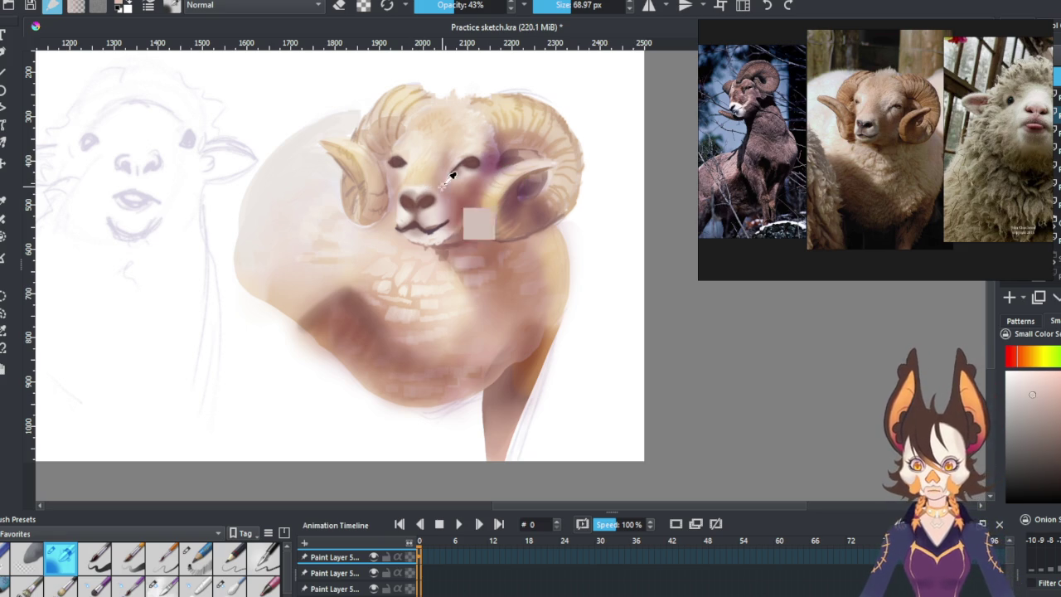
{"action": "left_click", "coordinate": [196, 557]}
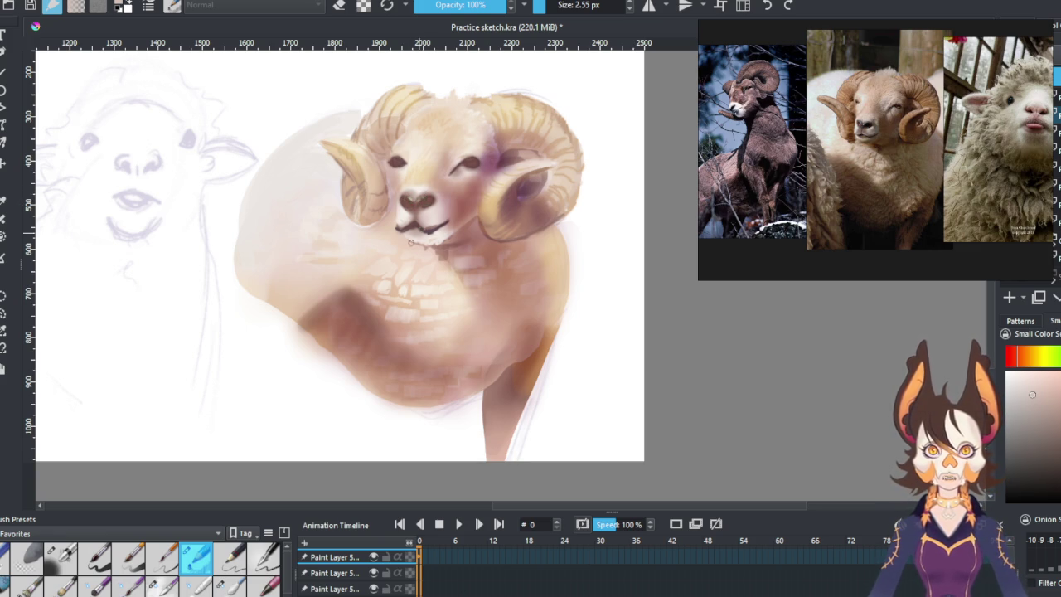
Sample a light cream near the eye and toggle eraser mode to refine the eye details.
{"action": "left_click", "coordinate": [460, 131], "text": "ctrl"}
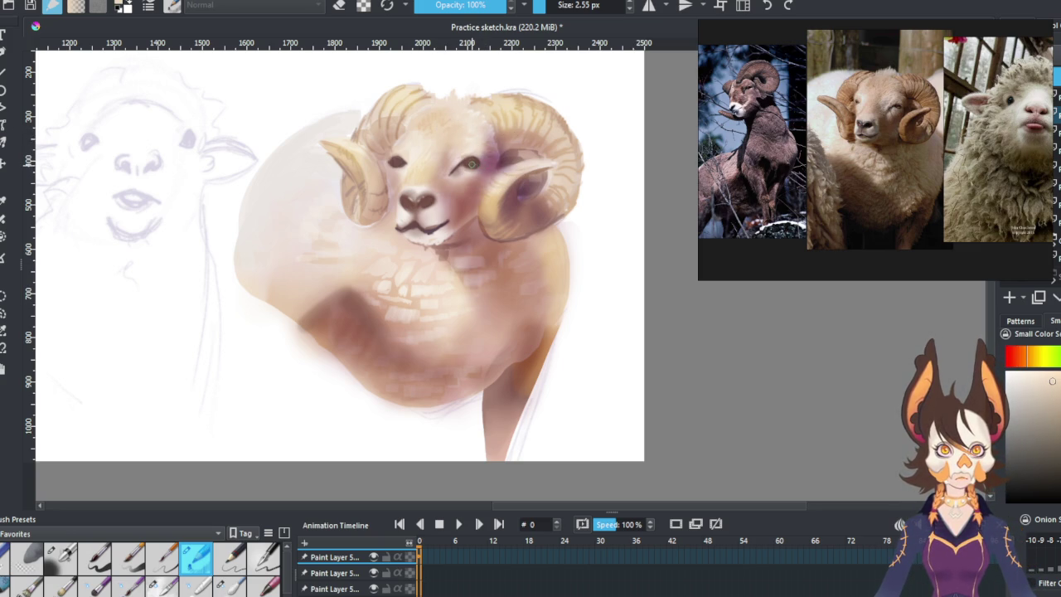
{"action": "left_click", "coordinate": [339, 6]}
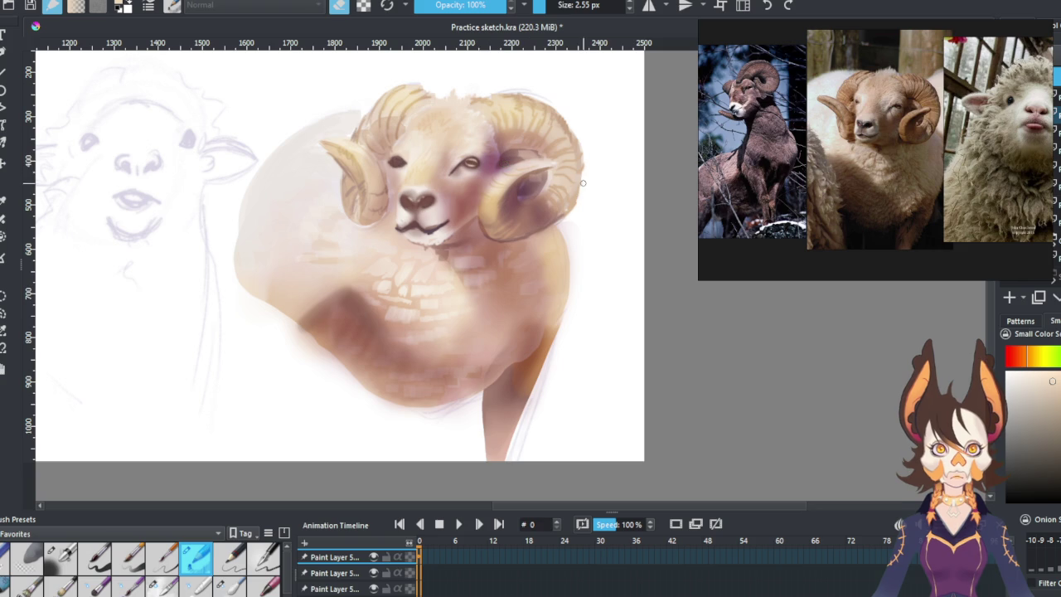
{"action": "key", "text": "e"}
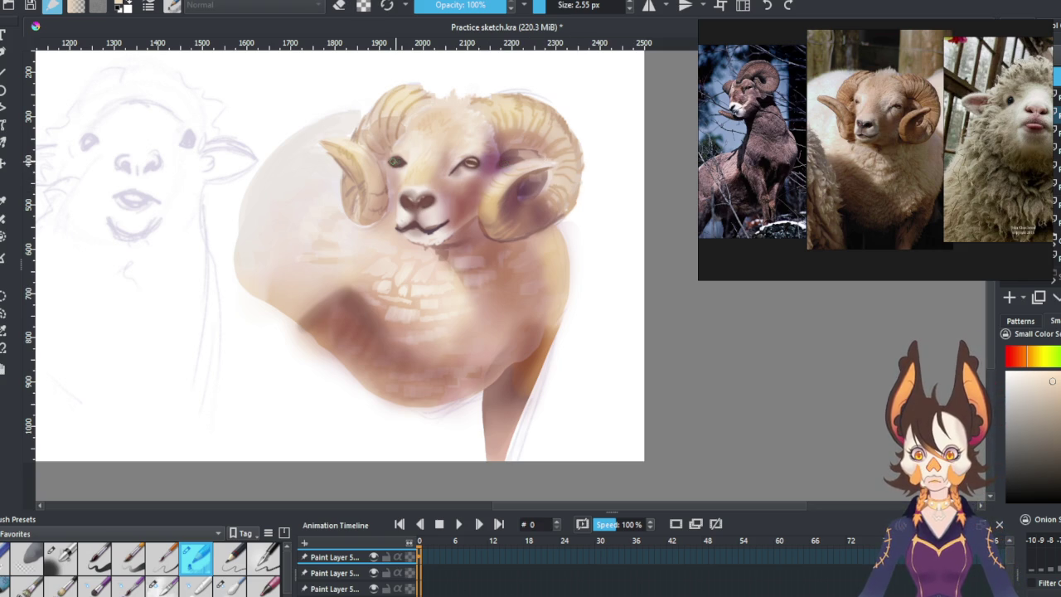
{"action": "key", "text": "e"}
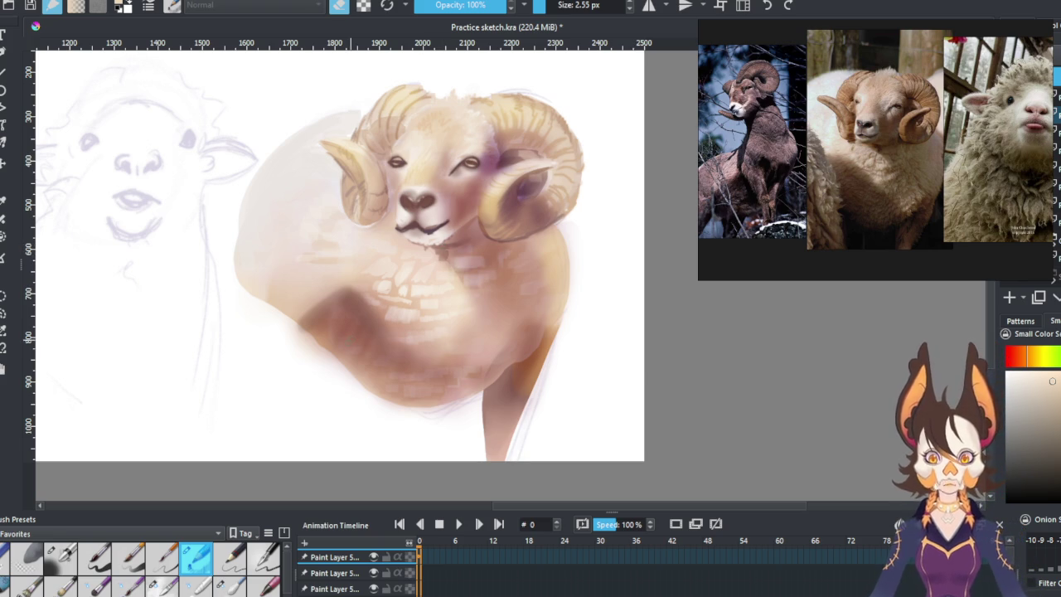
Sample light beige fur tones from the ram's chest, then pan toward the bighorn ram and sheep sketch.
{"action": "key", "text": "e"}
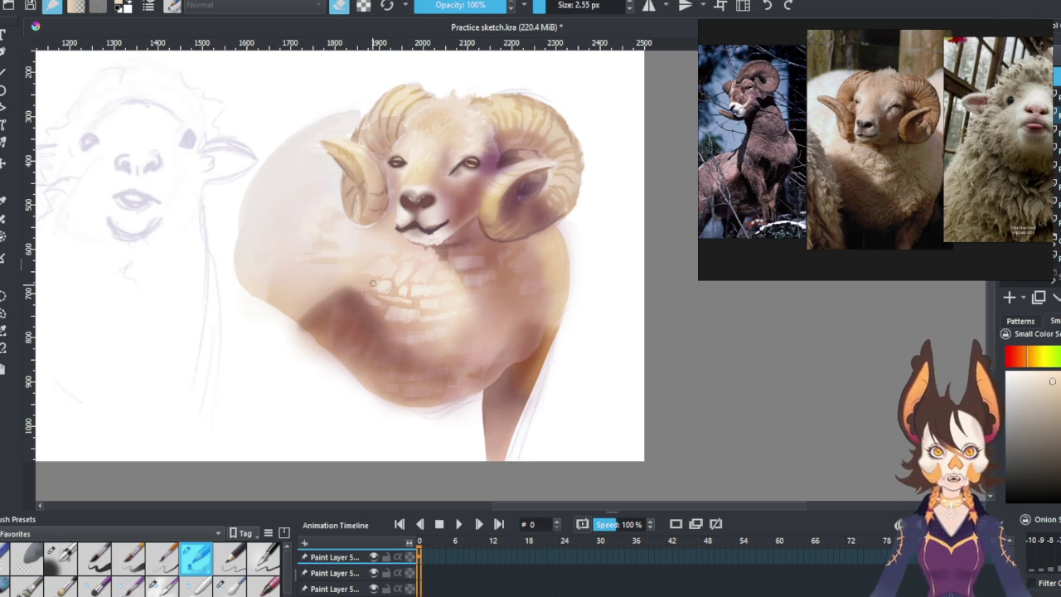
{"action": "left_click", "coordinate": [385, 288], "text": "ctrl"}
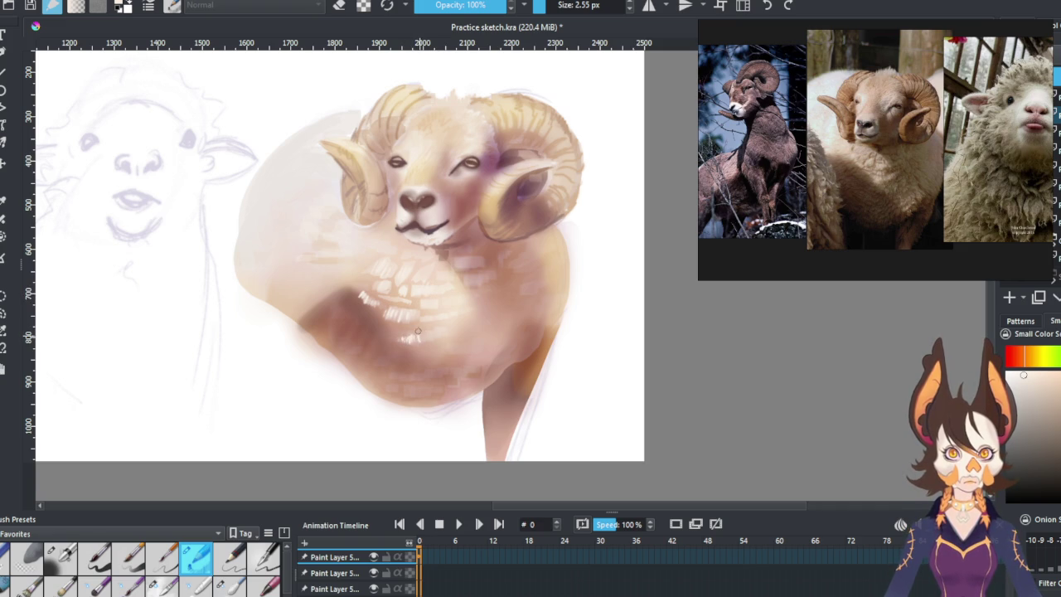
{"action": "left_click", "coordinate": [347, 275], "text": "ctrl"}
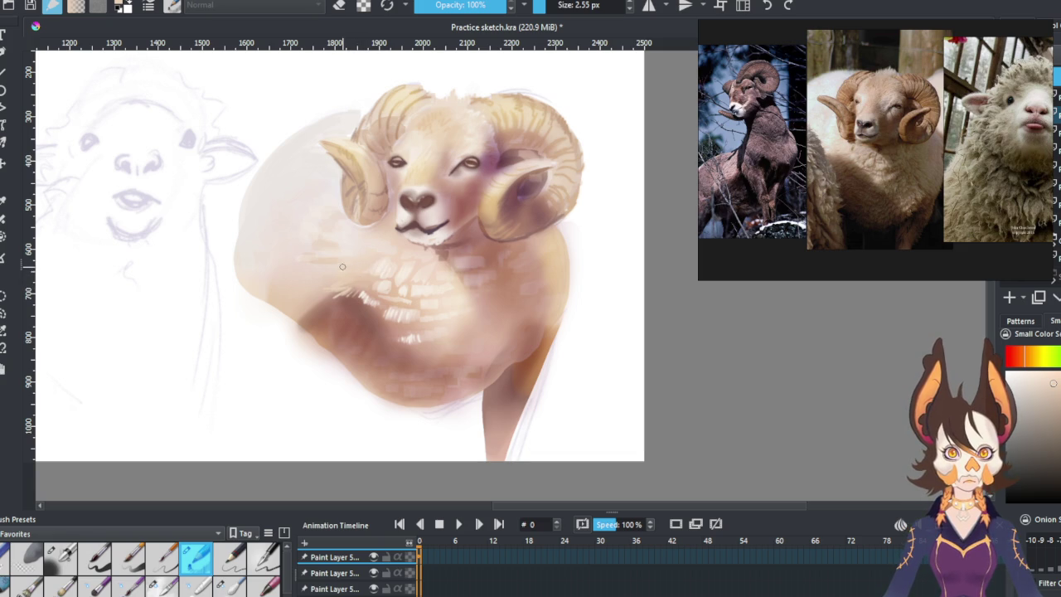
{"action": "left_click", "coordinate": [335, 226], "text": "ctrl"}
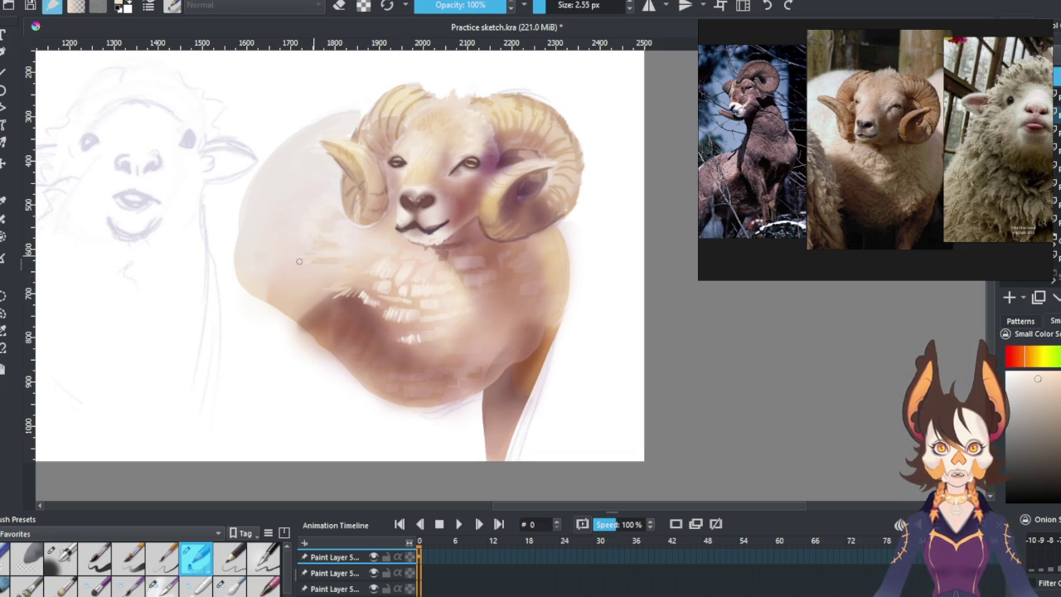
{"action": "left_click_drag", "start_coordinate": [385, 304], "coordinate": [714, 328]}
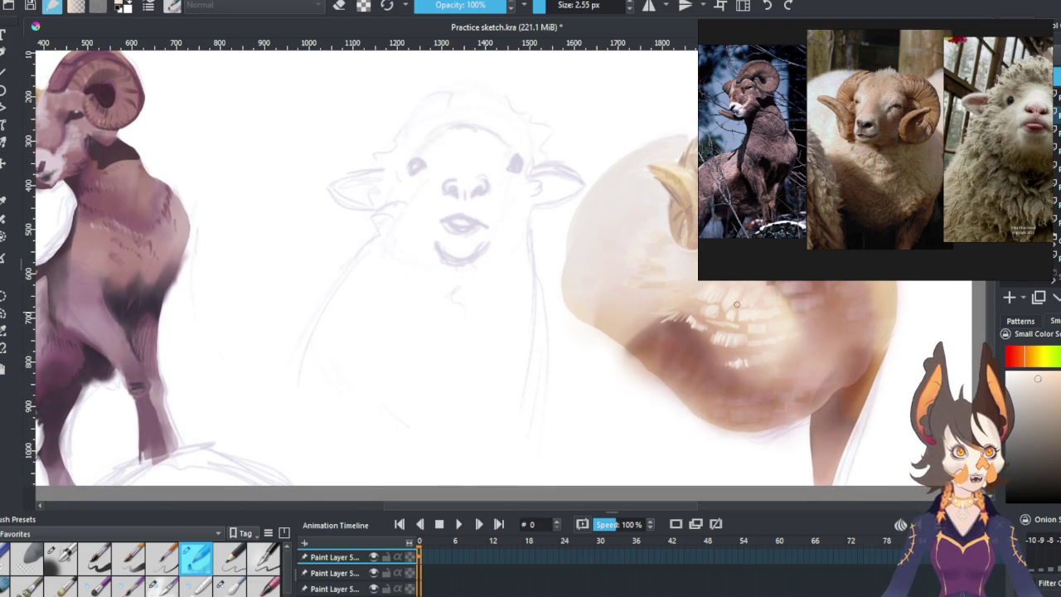
Scroll-zoom to enlarge the sheep reference photo and zoom the canvas out to show the whole sheet.
{"action": "scroll", "coordinate": [856, 171], "scroll_direction": "down", "scroll_amount": 1}
{"action": "scroll", "coordinate": [856, 171], "scroll_direction": "up", "scroll_amount": 1}
{"action": "scroll", "coordinate": [855, 171], "scroll_direction": "up", "scroll_amount": 1}
{"action": "scroll", "coordinate": [856, 171], "scroll_direction": "up", "scroll_amount": 1}
{"action": "scroll", "coordinate": [856, 170], "scroll_direction": "up", "scroll_amount": 1}
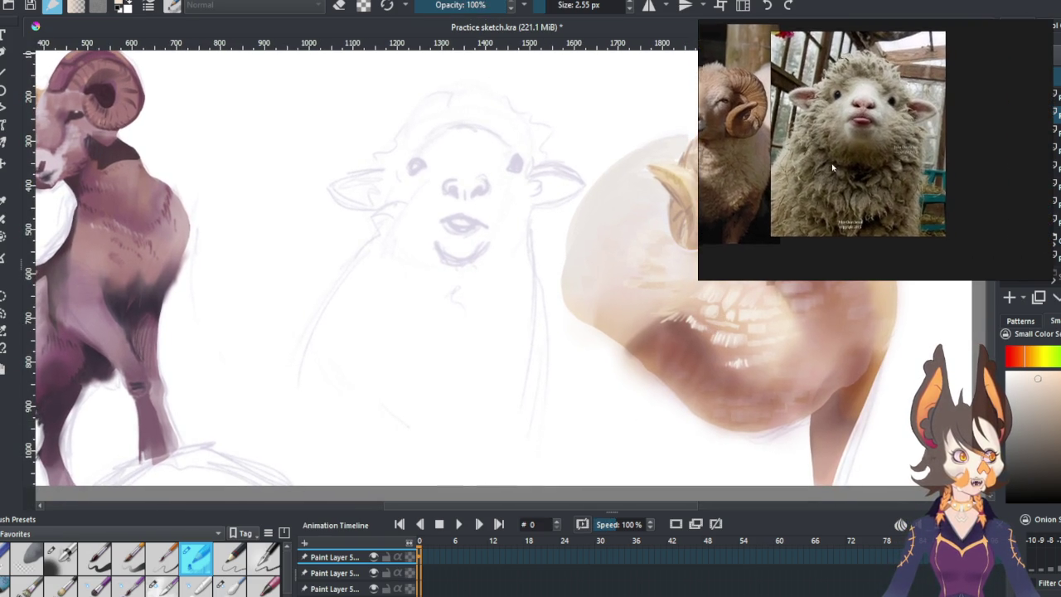
{"action": "scroll", "coordinate": [863, 169], "scroll_direction": "up", "scroll_amount": 1}
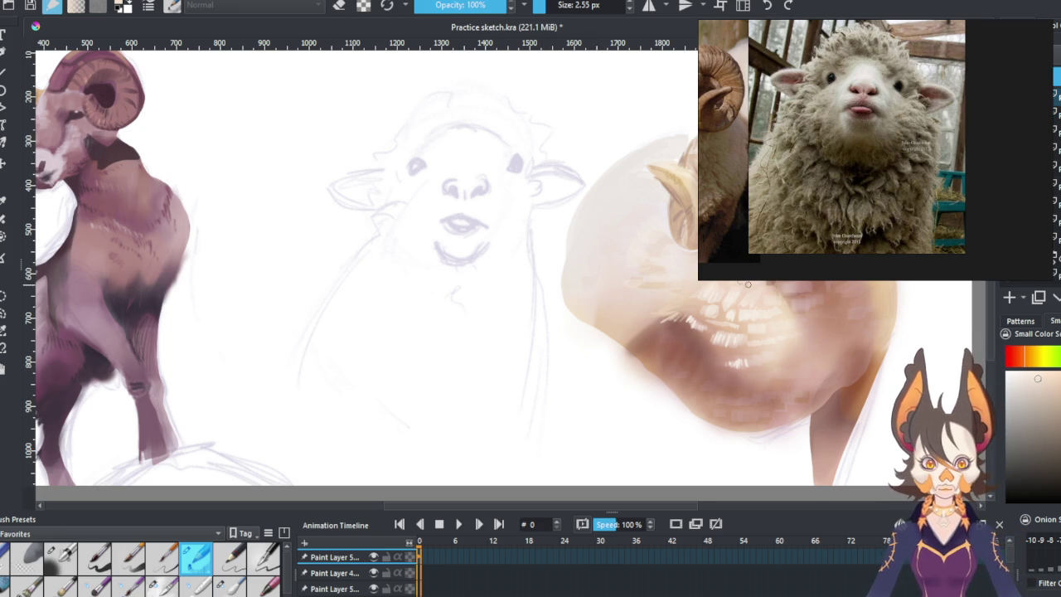
{"action": "scroll", "coordinate": [555, 265], "scroll_direction": "down", "scroll_amount": 2}
{"action": "scroll", "coordinate": [552, 261], "scroll_direction": "up", "scroll_amount": 2}
{"action": "scroll", "coordinate": [552, 261], "scroll_direction": "down", "scroll_amount": 1}
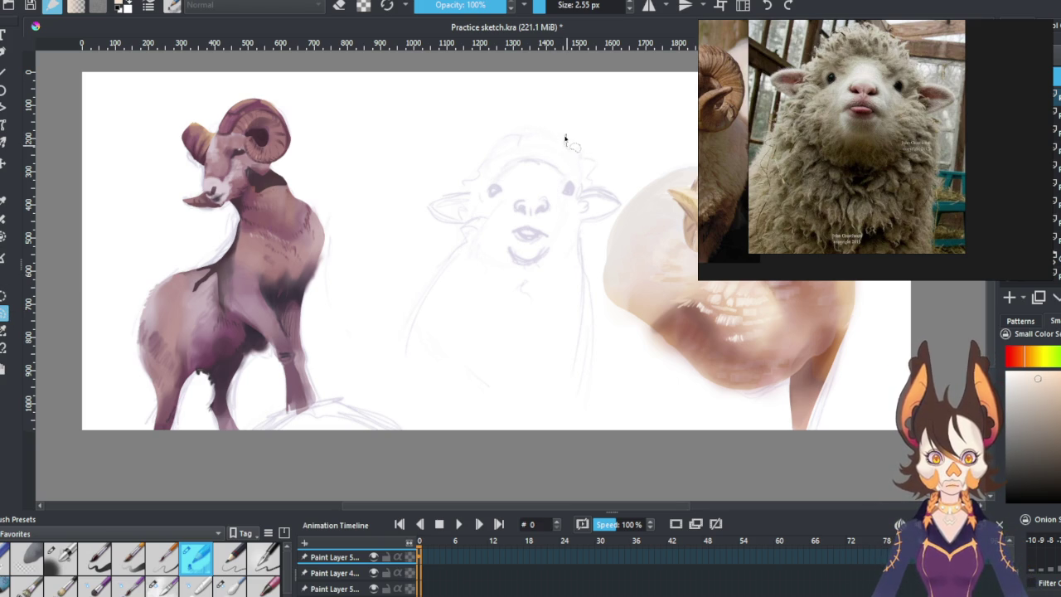
Lasso a wavy wool outline around the sheep sketch's head and base, closing the selection.
{"action": "mouse_move", "coordinate": [535, 138]}
{"action": "left_mouse_down"}
{"action": "mouse_move", "coordinate": [514, 135]}
{"action": "mouse_move", "coordinate": [475, 169]}
{"action": "left_mouse_up"}
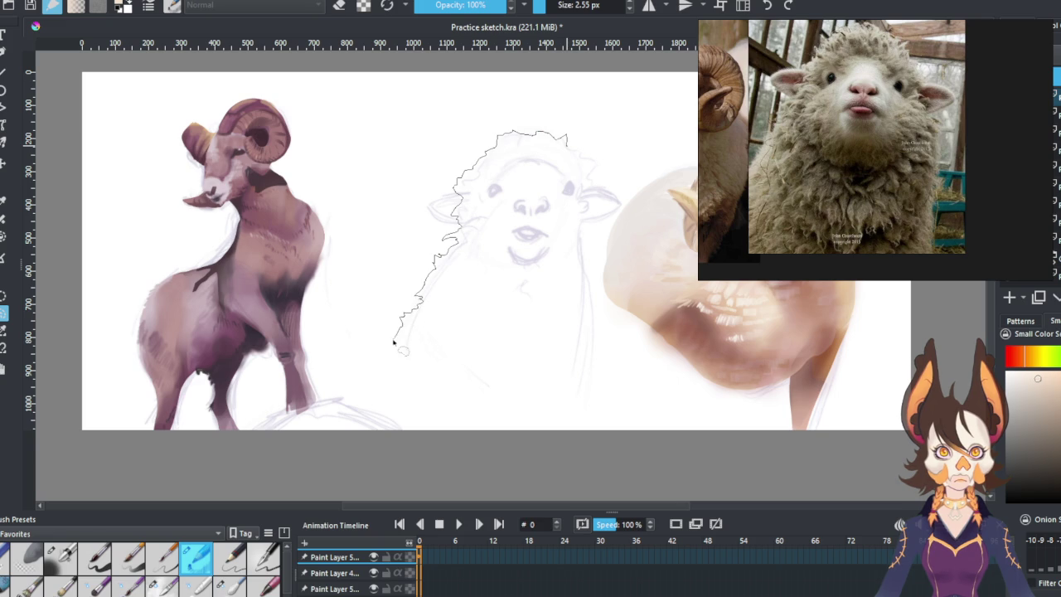
{"action": "mouse_move", "coordinate": [384, 379]}
{"action": "left_mouse_down"}
{"action": "mouse_move", "coordinate": [517, 375]}
{"action": "mouse_move", "coordinate": [576, 396]}
{"action": "mouse_move", "coordinate": [591, 389]}
{"action": "left_mouse_up"}
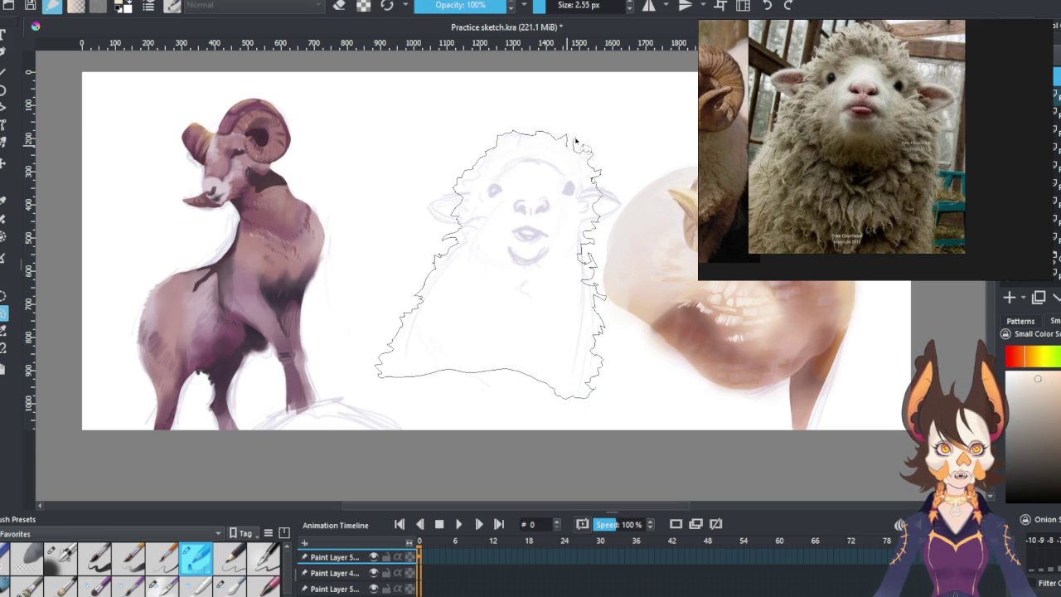
{"action": "left_click_drag", "start_coordinate": [569, 148], "coordinate": [574, 139]}
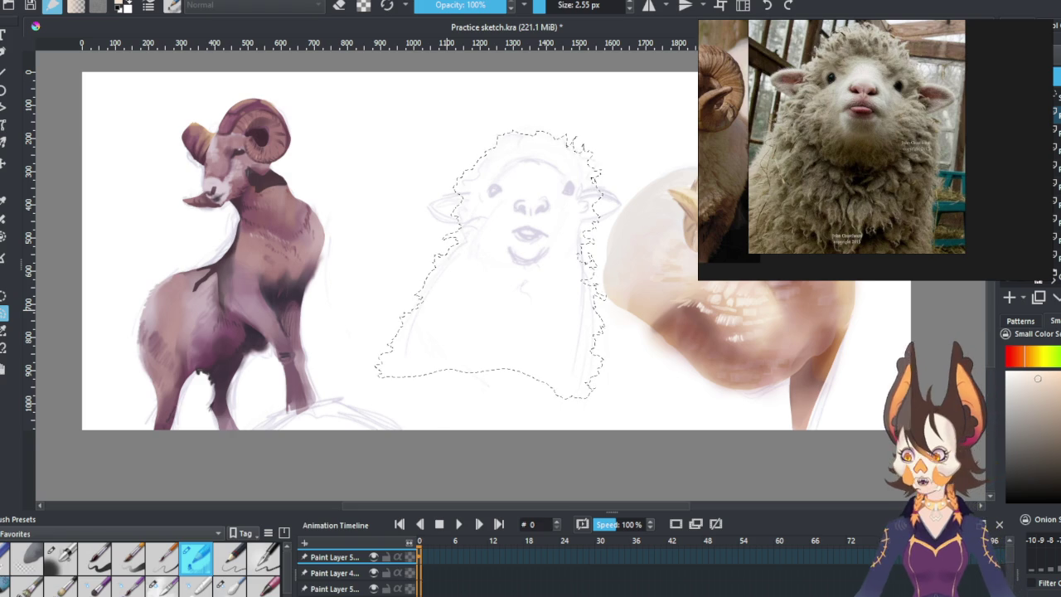
{"action": "key", "text": "/"}
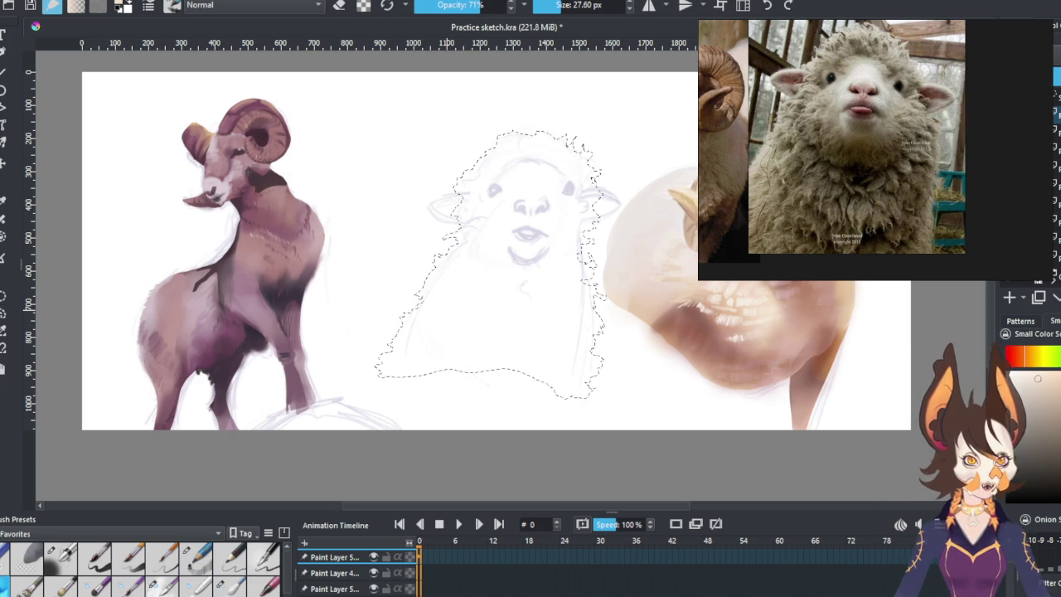
Fill the selected sheep shape with brown using a large rectangular brush, then cover it with tan.
{"action": "left_click", "coordinate": [1025, 384]}
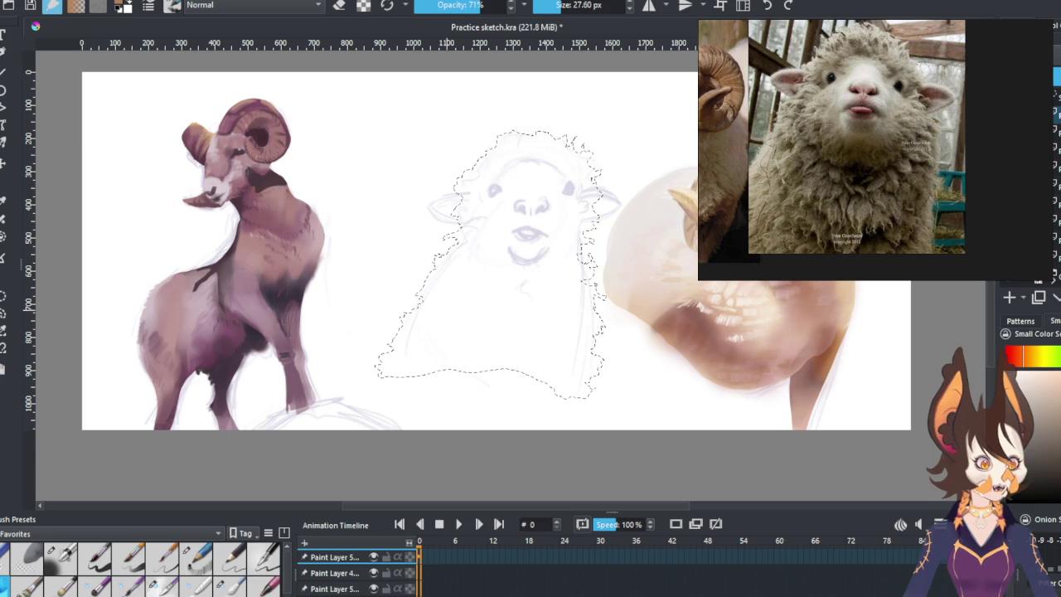
{"action": "key", "text": "slash"}
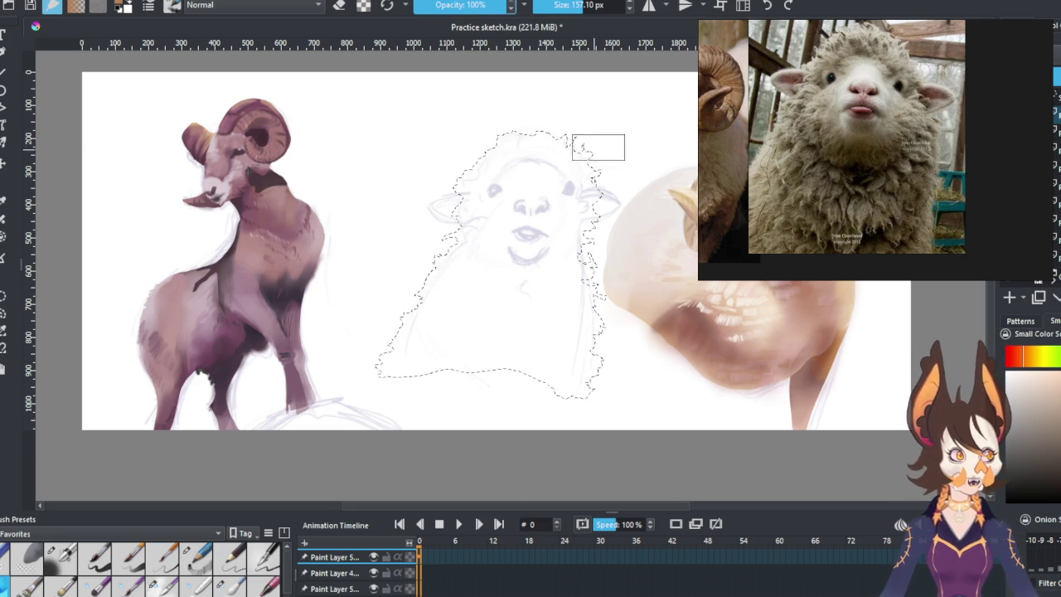
{"action": "mouse_move", "coordinate": [564, 114]}
{"action": "left_mouse_down"}
{"action": "mouse_move", "coordinate": [403, 304]}
{"action": "mouse_move", "coordinate": [605, 221]}
{"action": "mouse_move", "coordinate": [605, 333]}
{"action": "left_mouse_up"}
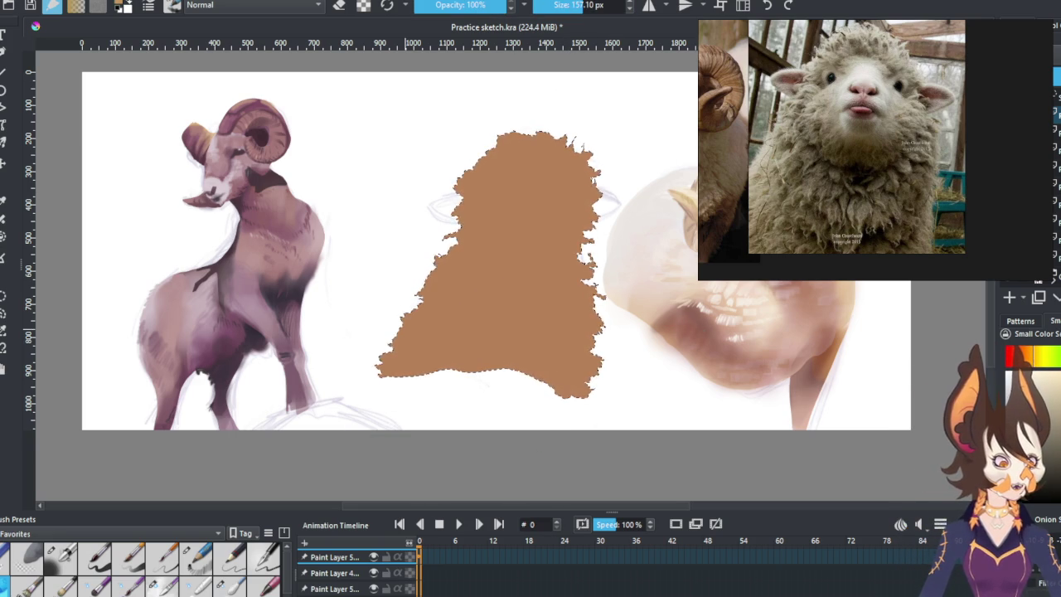
{"action": "left_click_drag", "start_coordinate": [390, 369], "coordinate": [497, 166]}
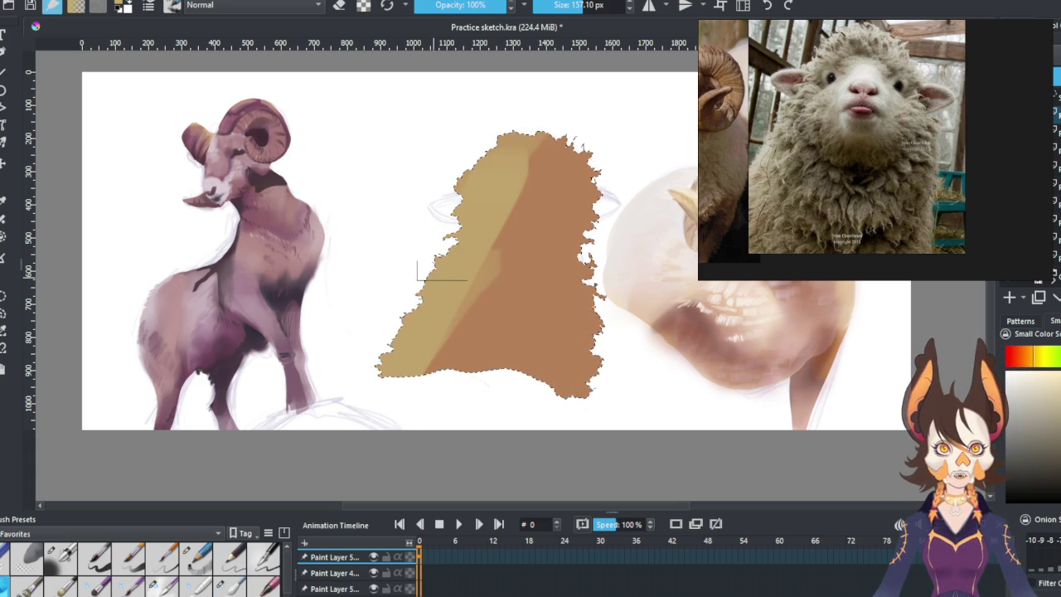
{"action": "key", "text": "ctrl+z"}
{"action": "mouse_move", "coordinate": [466, 252]}
{"action": "left_mouse_down"}
{"action": "mouse_move", "coordinate": [617, 233]}
{"action": "mouse_move", "coordinate": [569, 386]}
{"action": "left_mouse_up"}
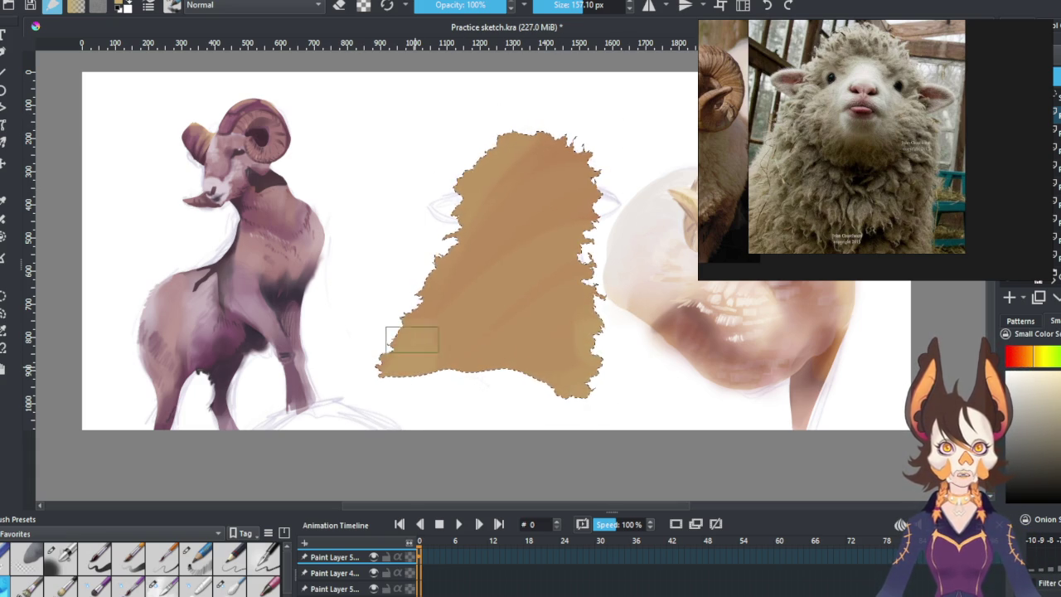
{"action": "mouse_move", "coordinate": [413, 292]}
{"action": "left_mouse_down"}
{"action": "mouse_move", "coordinate": [451, 185]}
{"action": "mouse_move", "coordinate": [419, 293]}
{"action": "left_mouse_up"}
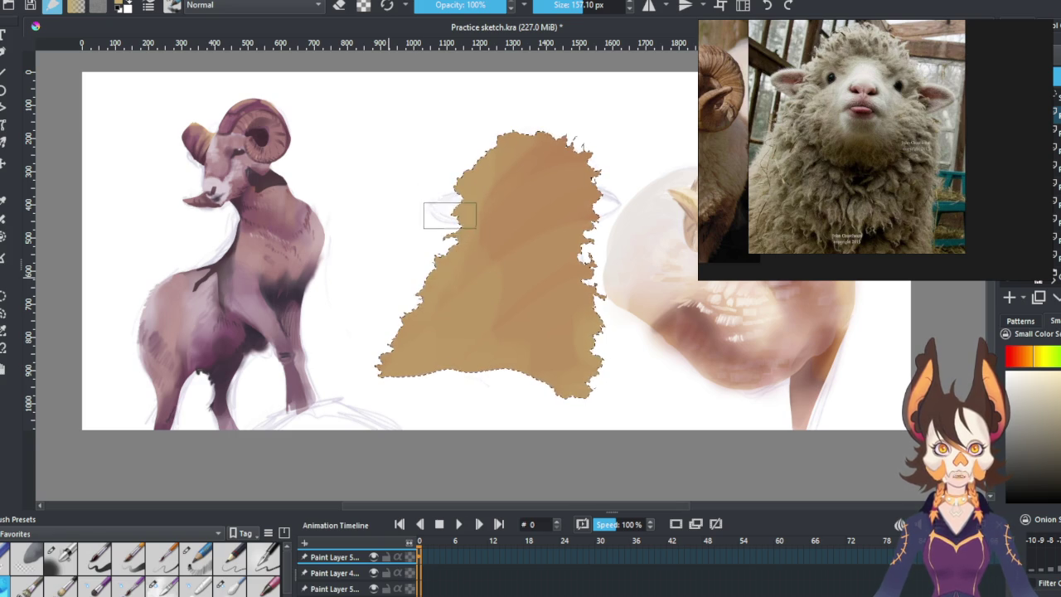
Darken the upper fleece and paint a light cream patch for the face.
{"action": "mouse_move", "coordinate": [510, 128]}
{"action": "left_mouse_down"}
{"action": "mouse_move", "coordinate": [592, 119]}
{"action": "mouse_move", "coordinate": [596, 217]}
{"action": "left_mouse_up"}
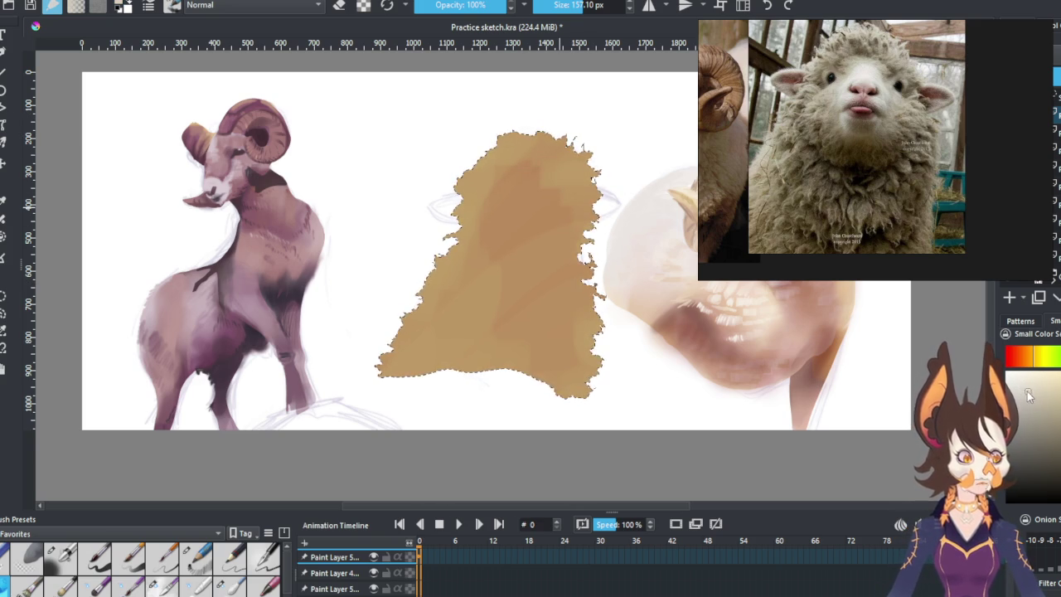
{"action": "mouse_move", "coordinate": [518, 199]}
{"action": "left_mouse_down"}
{"action": "mouse_move", "coordinate": [516, 210]}
{"action": "mouse_move", "coordinate": [540, 208]}
{"action": "mouse_move", "coordinate": [525, 225]}
{"action": "mouse_move", "coordinate": [530, 217]}
{"action": "left_mouse_up"}
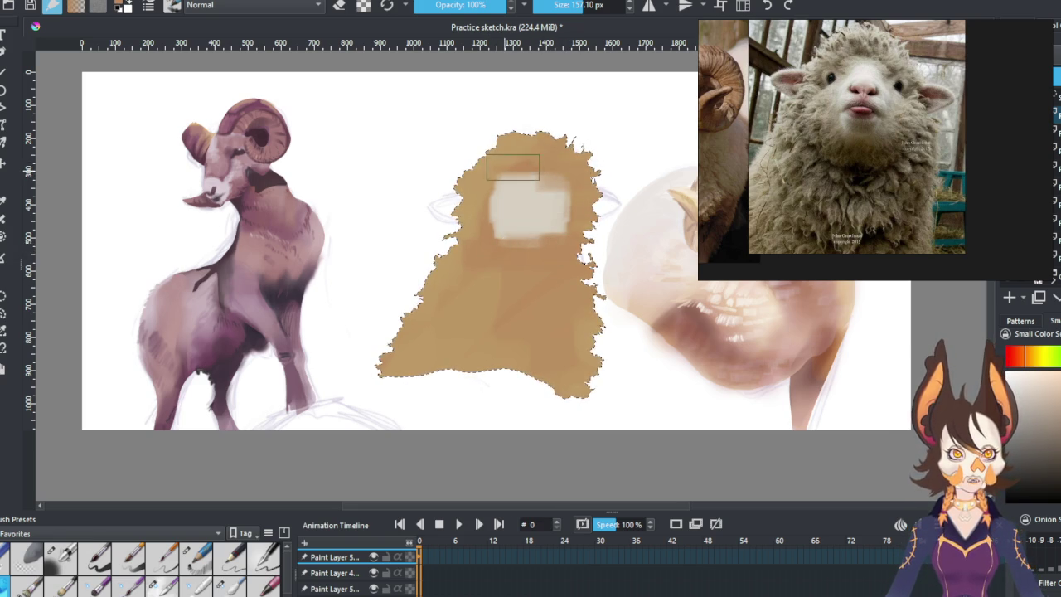
{"action": "left_click", "coordinate": [519, 216], "text": "ctrl"}
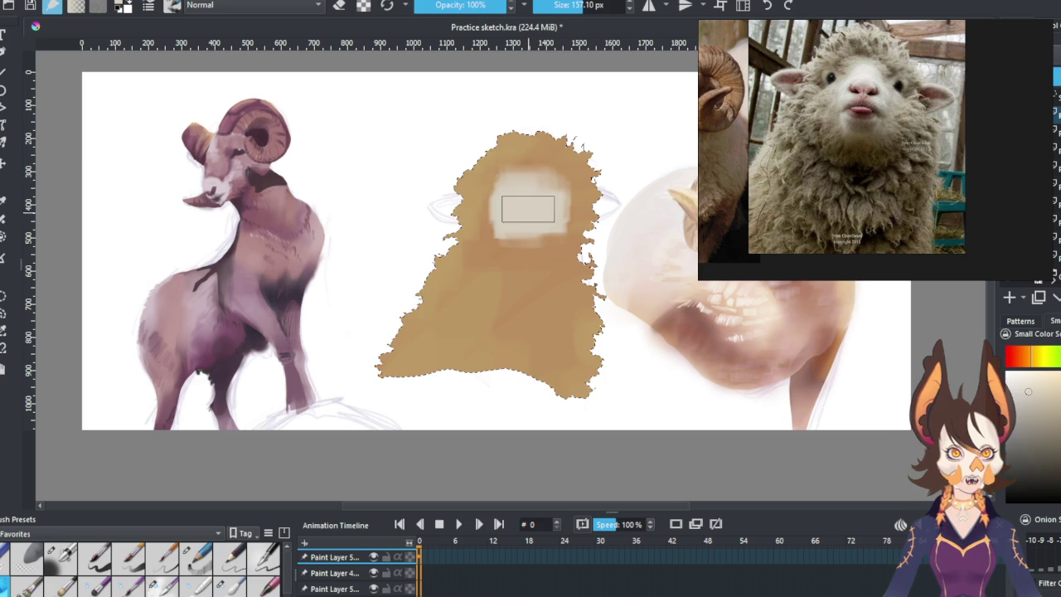